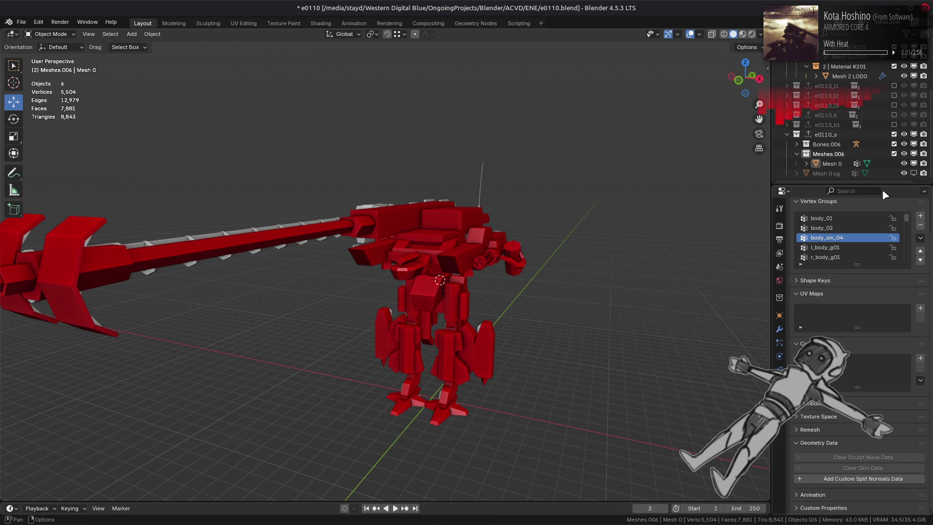
Return the timeline to frame 1 and step down the vertex groups to b_sableg_03
key("Down")
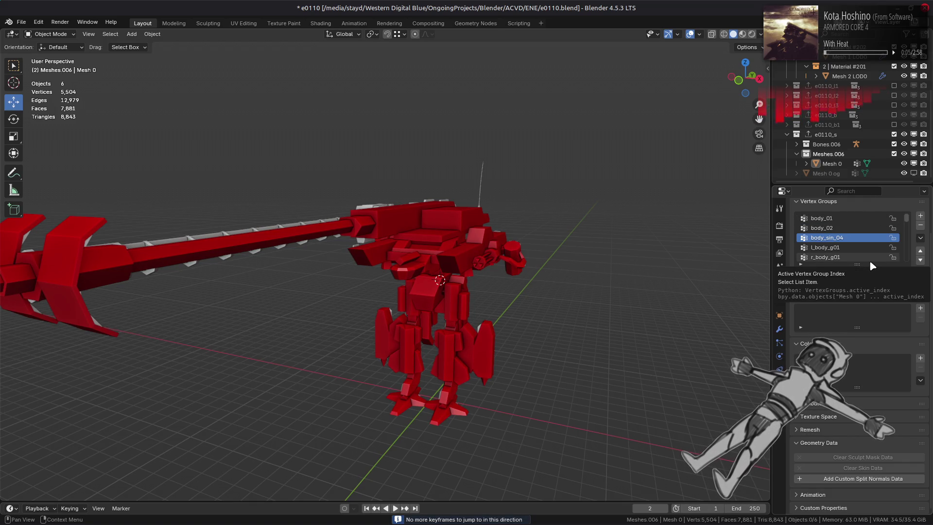
left_click(367, 509)
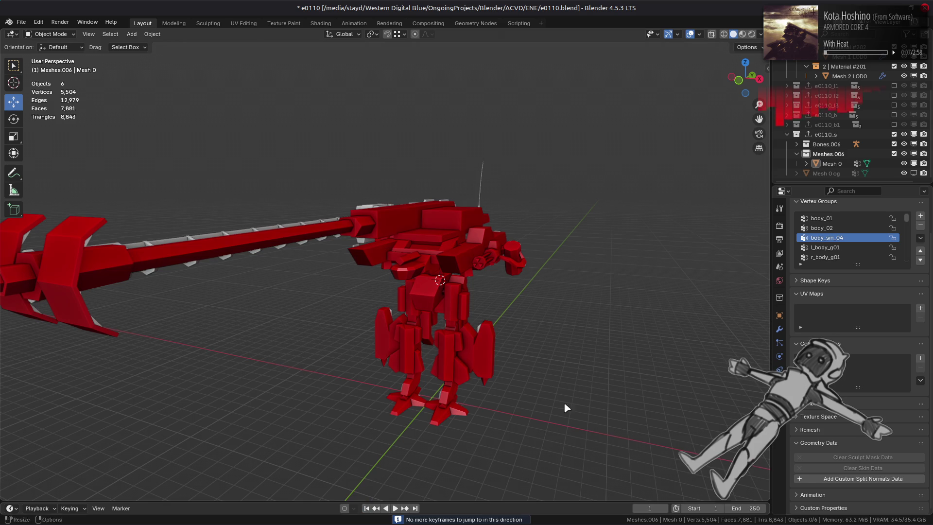
key("Up")
key("Down")
key("Down")
key("Down")
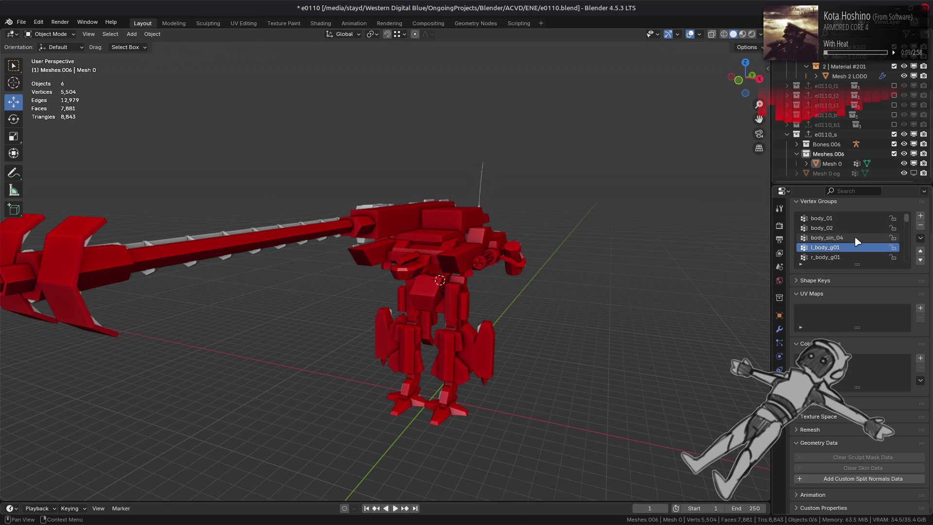
key("Down")
key("Down")
key("Down")
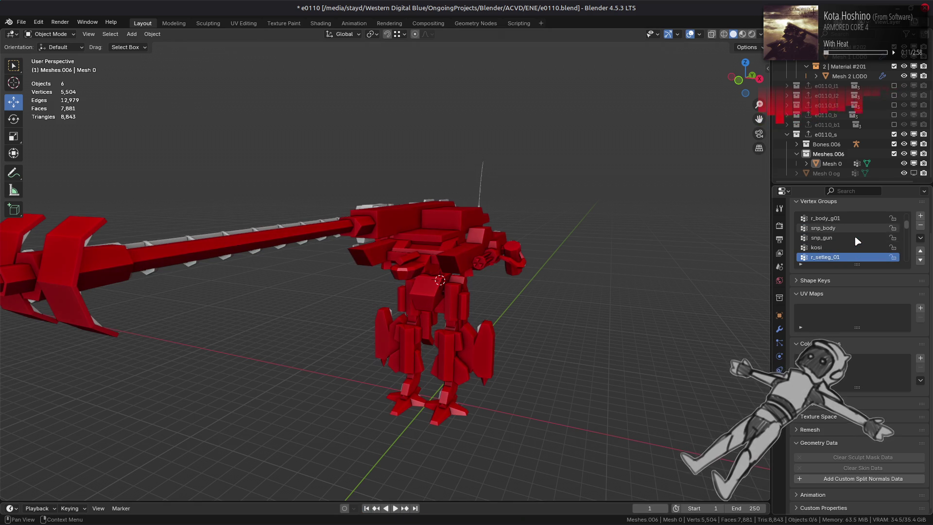
key("Down")
key("Down")
key("Down")
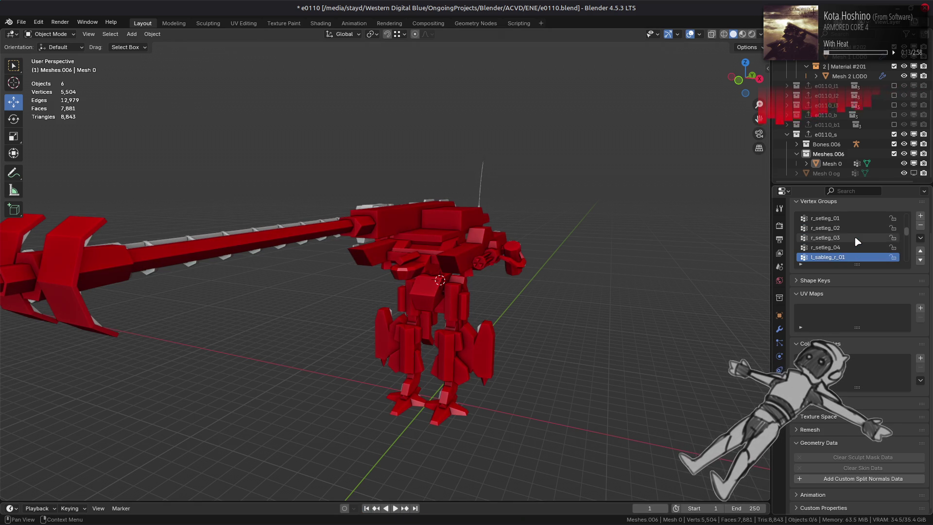
key("Down")
key("Down")
key("Down")
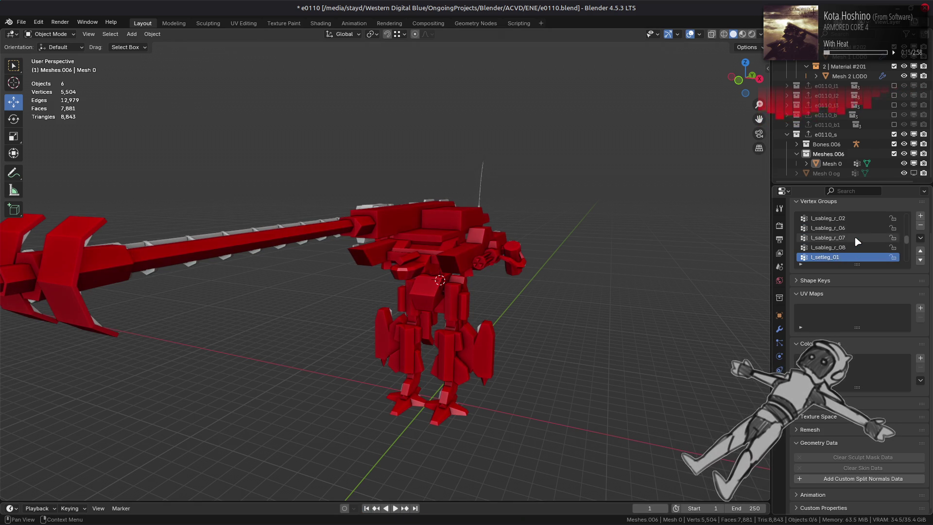
key("Down")
key("Down")
key("Down")
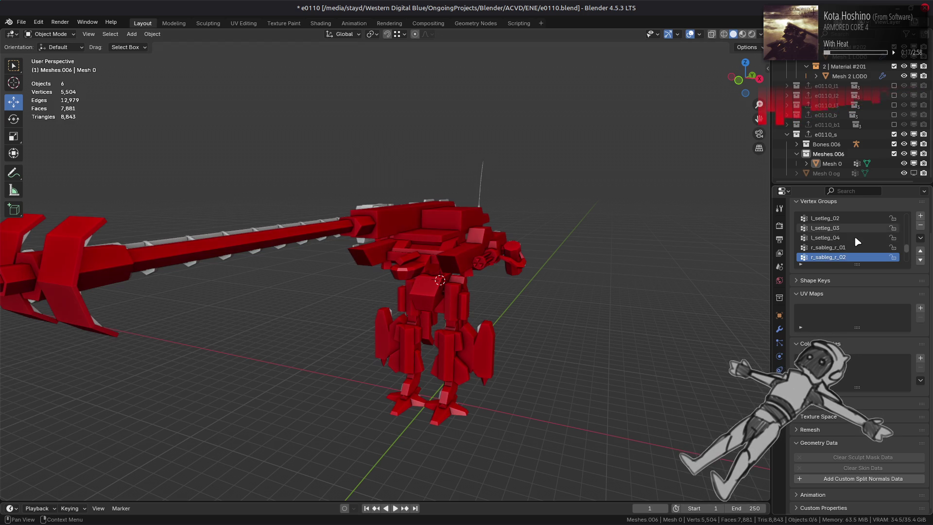
key("Down")
key("Down")
key("Down")
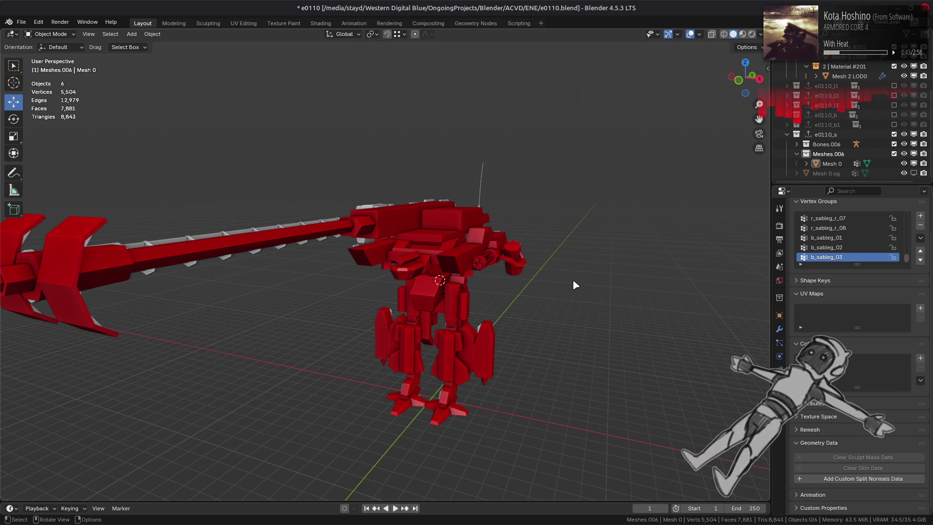
Save e0110.blend, then zoom in and select the red Mesh 0 body
left_click(488, 240)
left_click(520, 252)
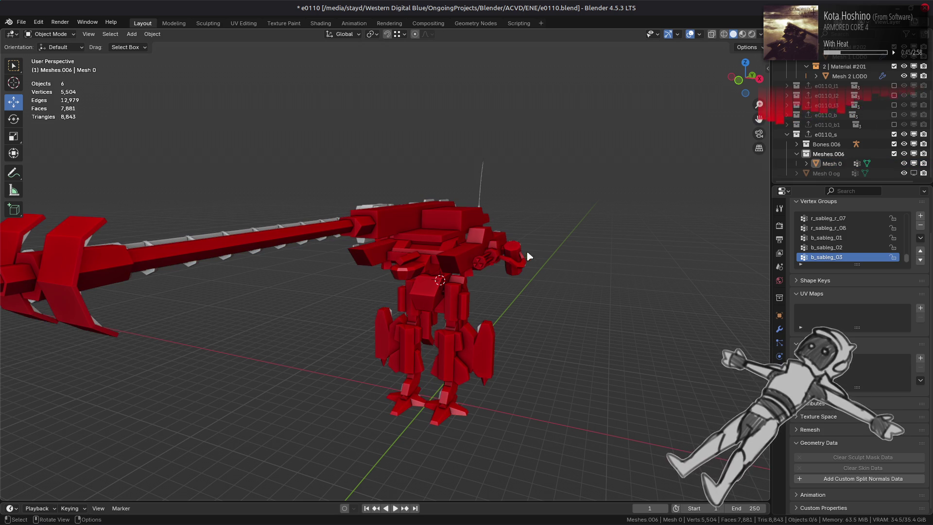
key("ctrl+s")
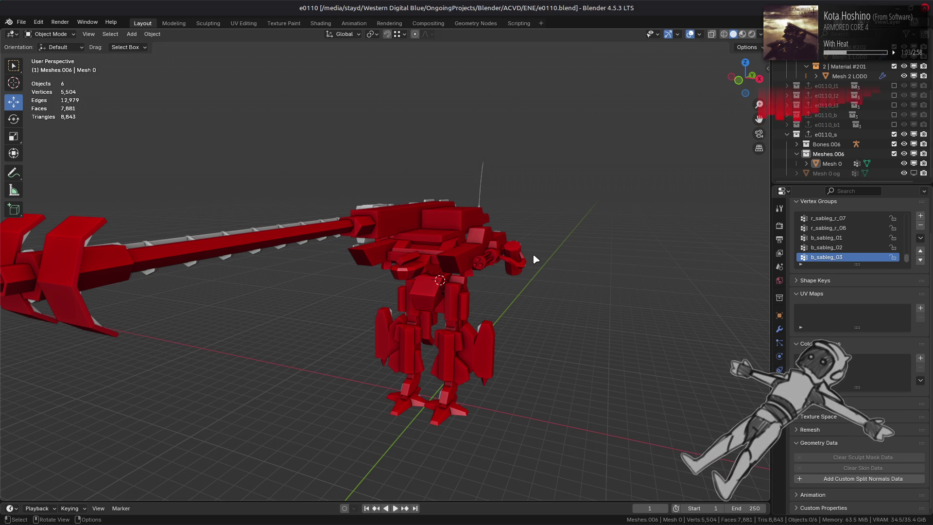
scroll(532, 253, "up", 6)
left_click(557, 237)
Hide the red Mesh 0 and turn on the Bones overlay with names
middle_click_drag(577, 225, 266, 282)
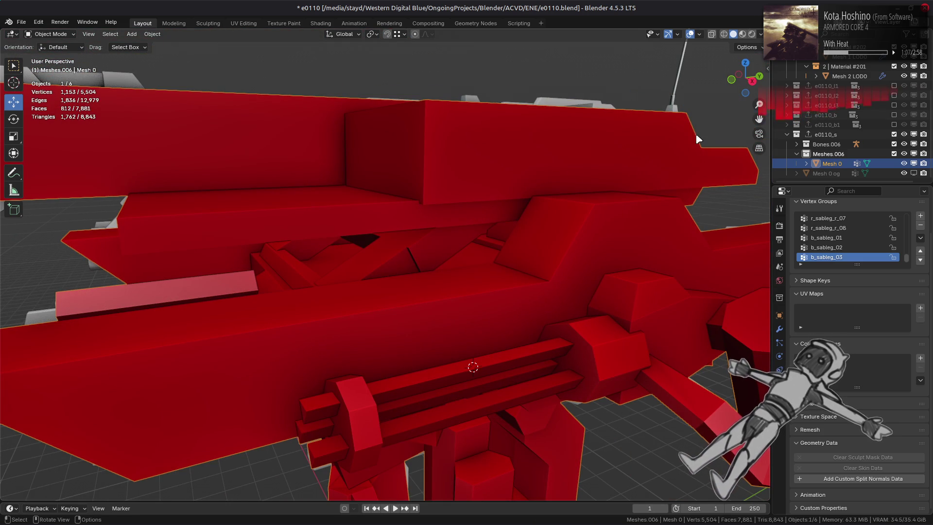
left_click(904, 163)
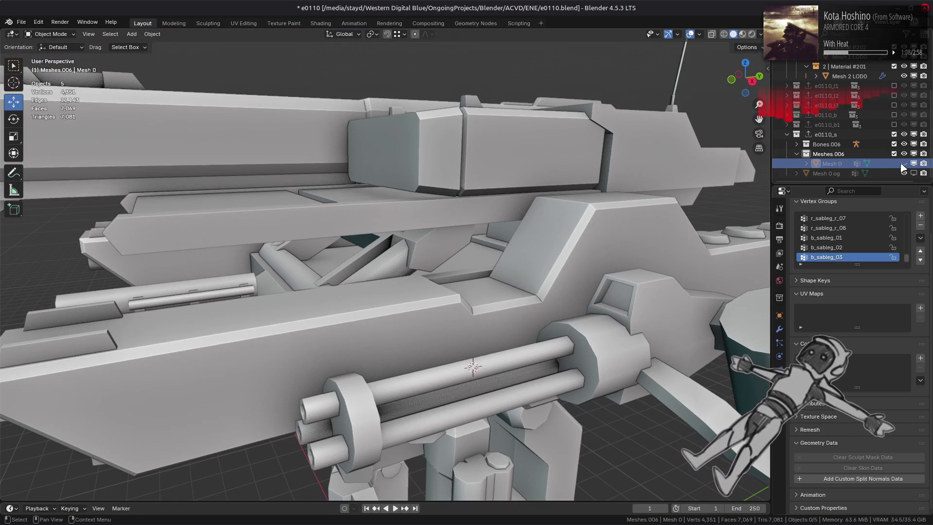
left_click(700, 35)
left_click(717, 142)
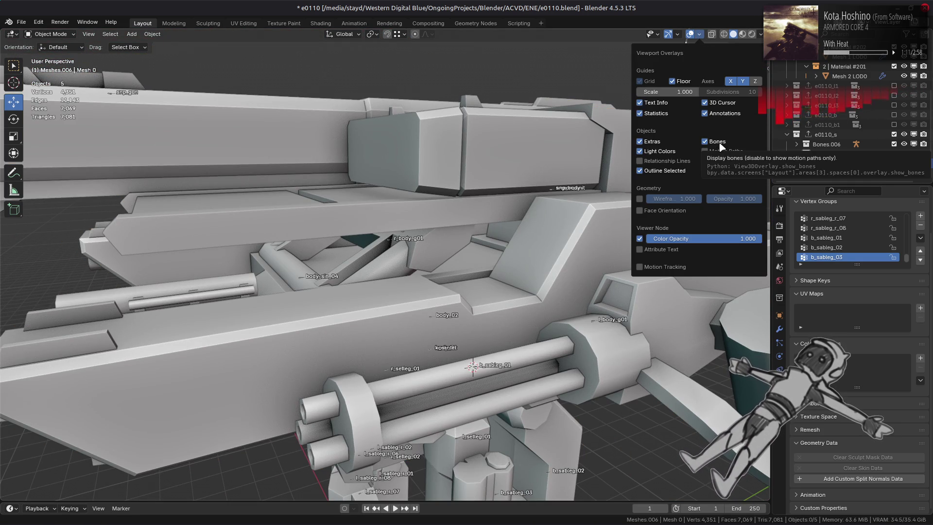
Orbit and zoom around the grey mech to inspect its bone labels
mouse_move(491, 160)
middle_mouse_down()
mouse_move(444, 166)
mouse_move(524, 161)
mouse_move(554, 212)
mouse_move(552, 230)
middle_mouse_up()
scroll(524, 161, "down", 5)
scroll(471, 223, "up", 4)
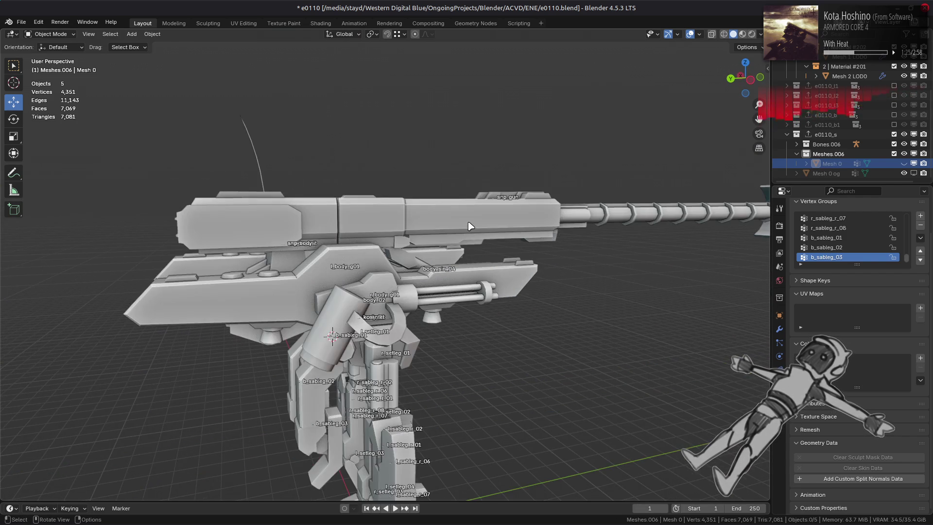
mouse_move(471, 223)
middle_mouse_down()
mouse_move(539, 214)
mouse_move(433, 237)
mouse_move(438, 277)
mouse_move(322, 239)
mouse_move(267, 296)
mouse_move(312, 262)
mouse_move(178, 250)
mouse_move(367, 253)
mouse_move(359, 261)
mouse_move(302, 262)
mouse_move(359, 244)
mouse_move(324, 302)
middle_mouse_up()
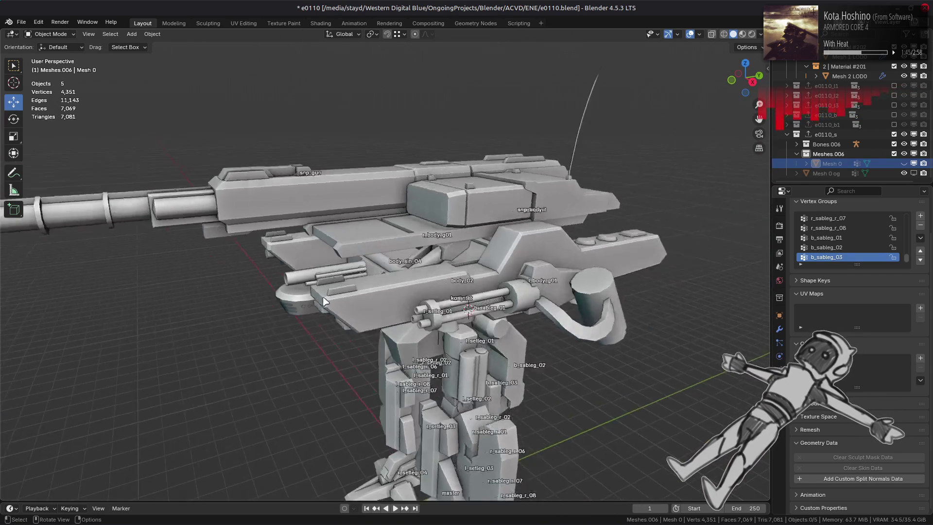
scroll(411, 257, "up", 10)
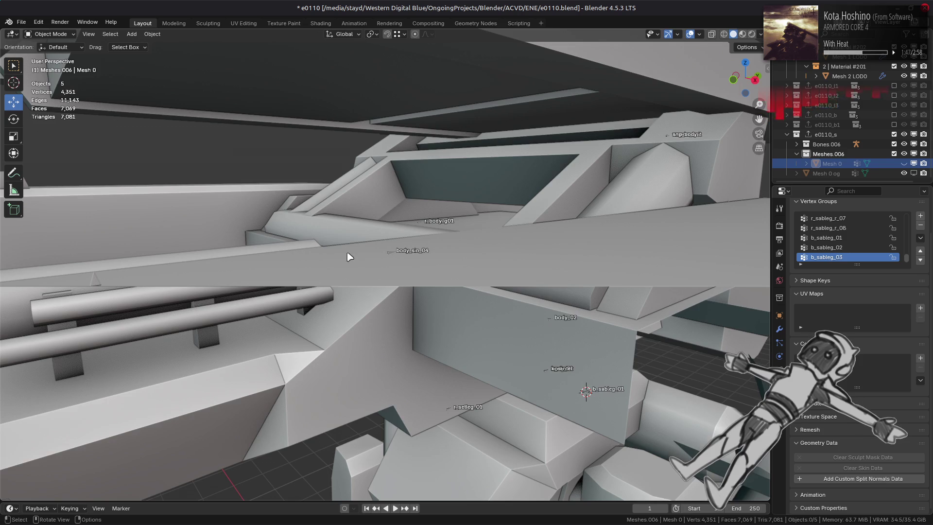
middle_click_drag(541, 264, 592, 237)
scroll(577, 153, "down", 3)
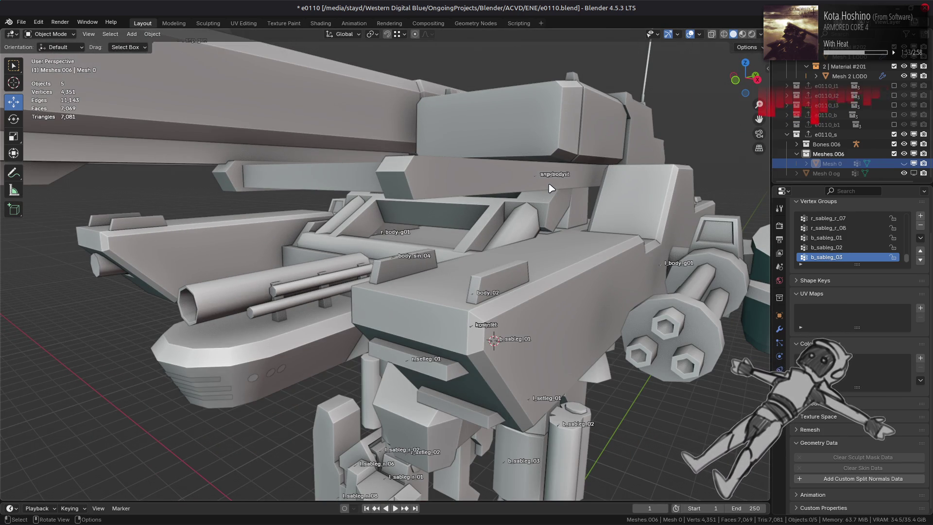
scroll(557, 212, "down", 3)
scroll(494, 235, "down", 2)
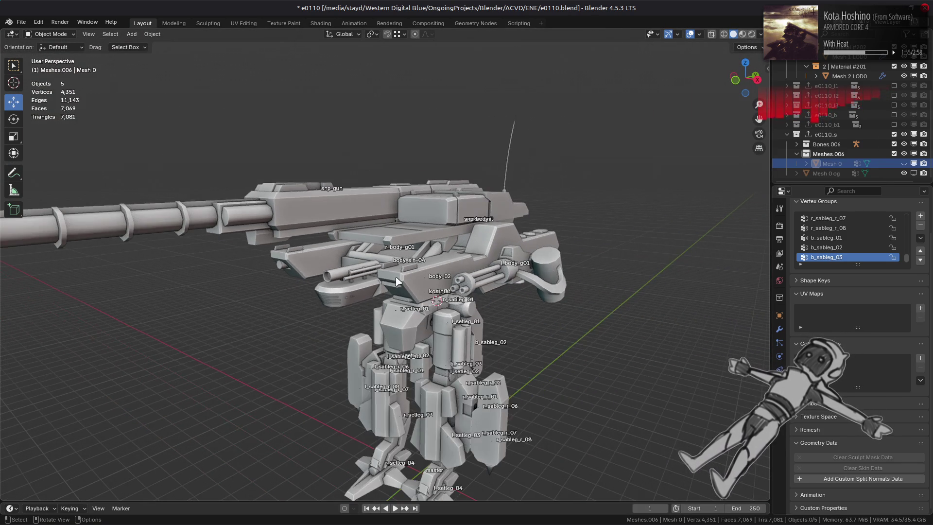
middle_click_drag(396, 281, 525, 278)
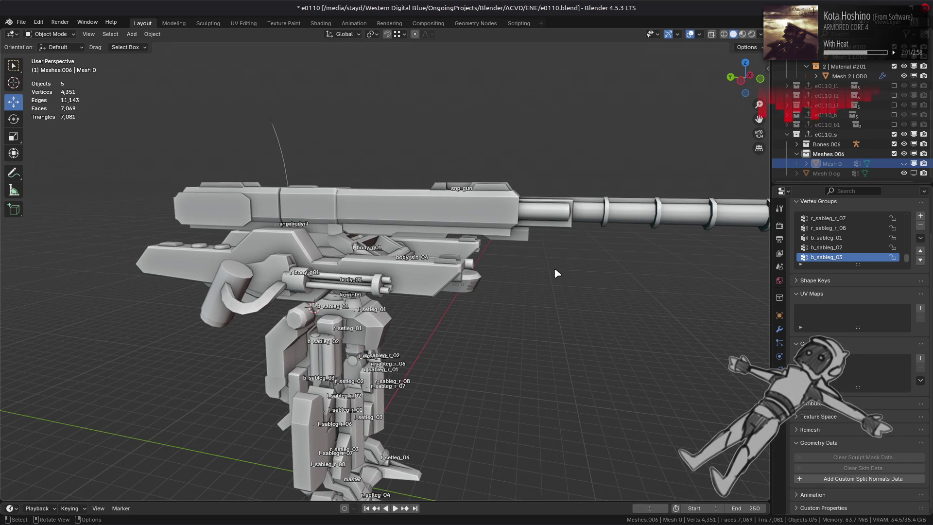
scroll(559, 273, "up", 1)
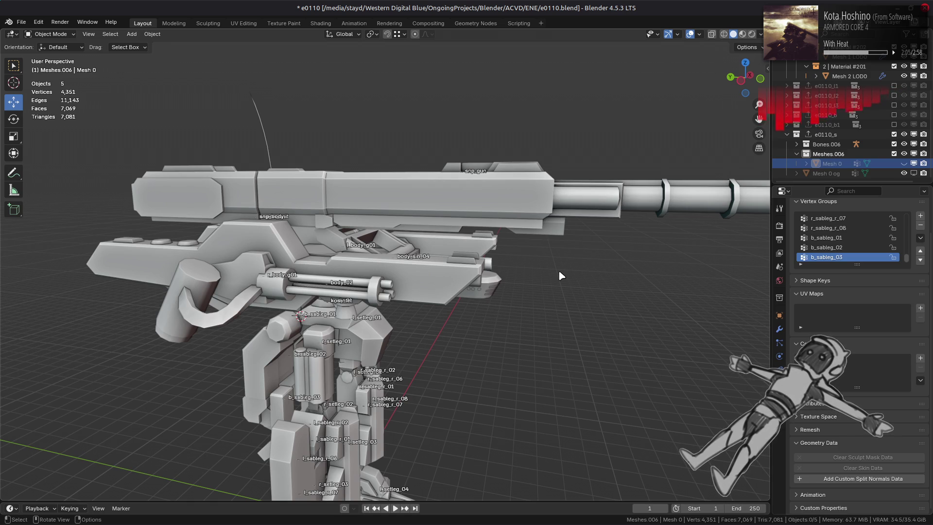
scroll(559, 273, "up", 2)
scroll(581, 272, "down", 5)
mouse_move(581, 272)
middle_mouse_down()
mouse_move(447, 233)
mouse_move(494, 271)
mouse_move(469, 337)
mouse_move(509, 270)
mouse_move(574, 209)
middle_mouse_up()
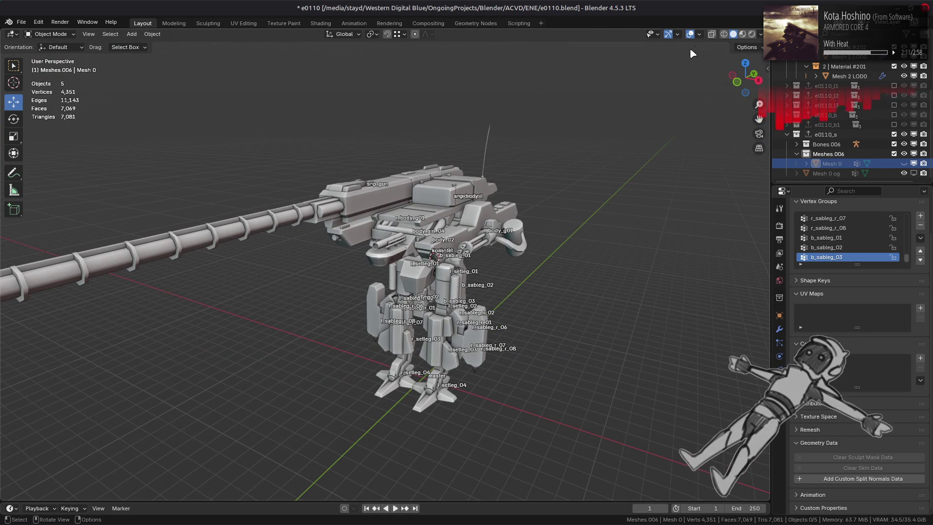
Turn off the bone overlay and unhide the red Mesh 0
left_click(699, 34)
left_click(704, 127)
mouse_move(646, 204)
middle_mouse_down()
mouse_move(587, 173)
mouse_move(560, 214)
middle_mouse_up()
left_click(561, 214)
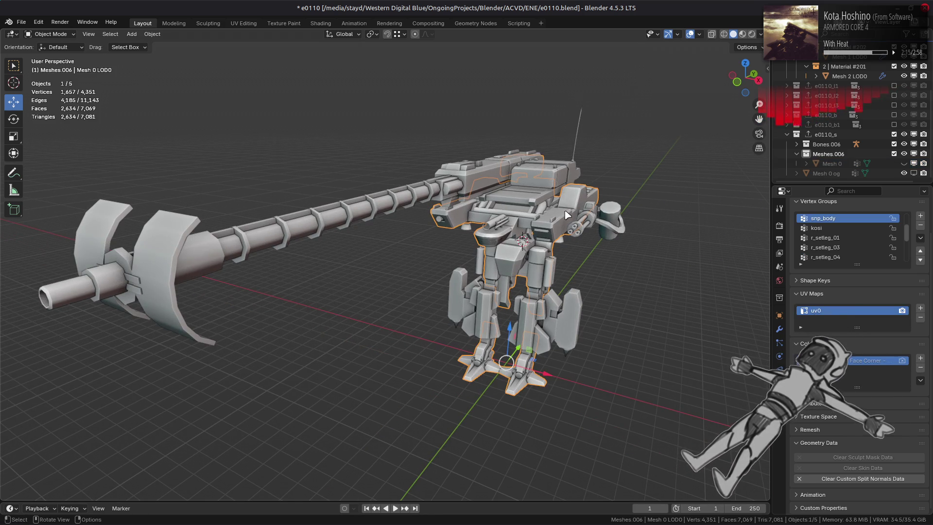
left_click(904, 173)
Hide the Material #203 mesh and enter Edit Mode on the red mech mesh
scroll(885, 112, "up", 4)
scroll(886, 112, "up", 1)
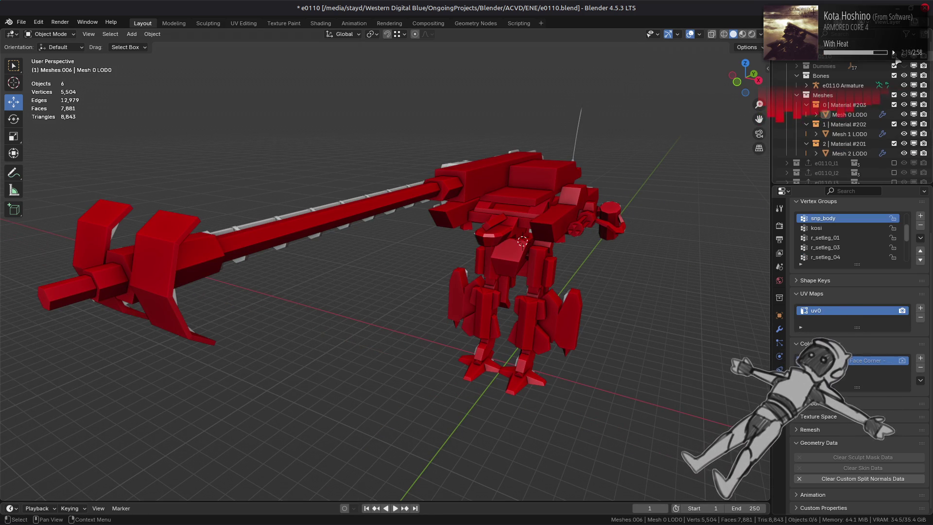
left_click(904, 105)
left_click(548, 199)
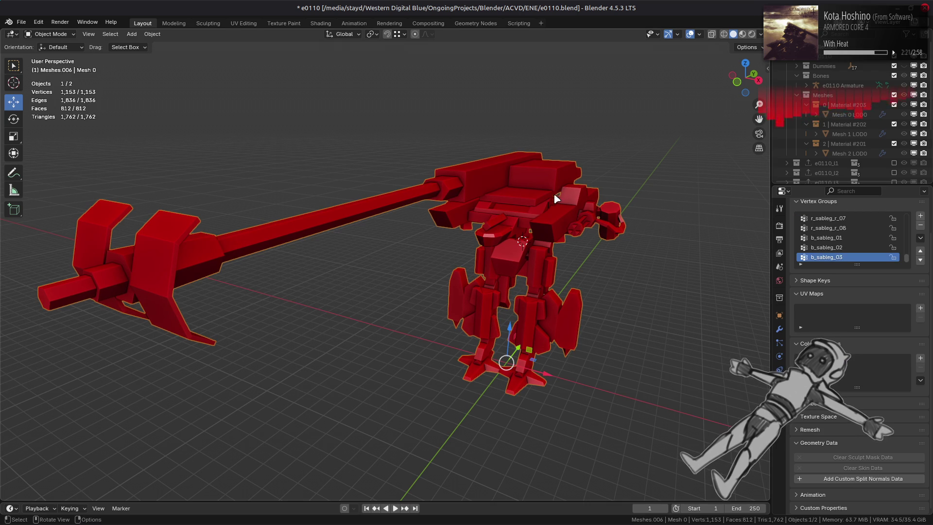
scroll(868, 123, "down", 4)
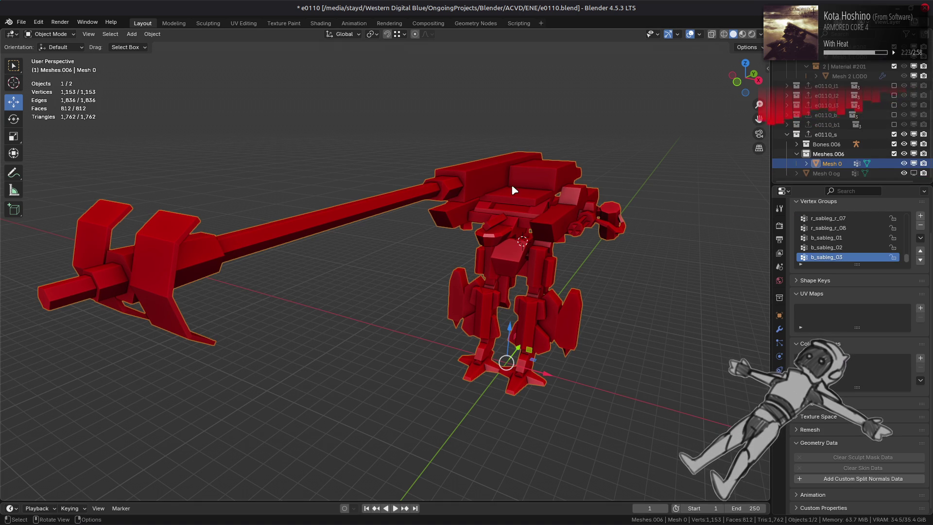
key("Tab")
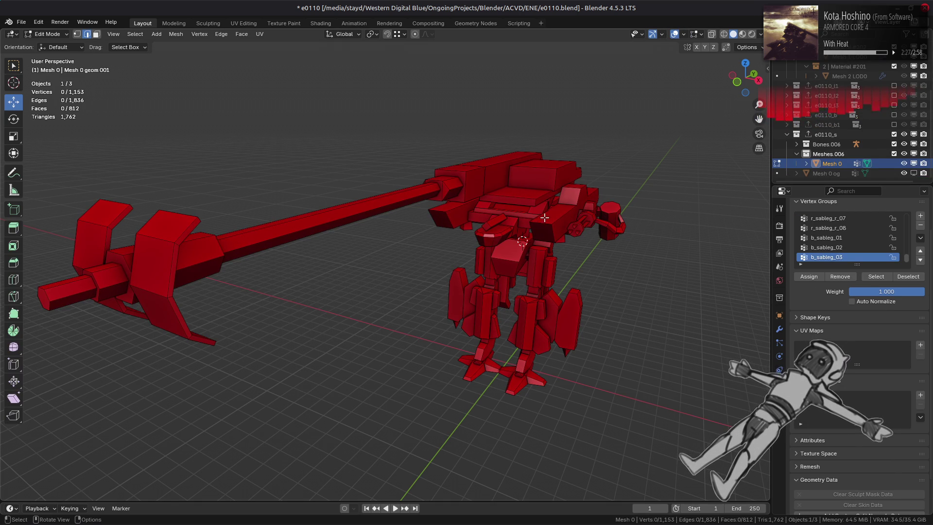
Orbit around the red mech in Edit Mode and save e0110.blend
mouse_move(581, 231)
middle_mouse_down()
mouse_move(558, 222)
mouse_move(564, 208)
middle_mouse_up()
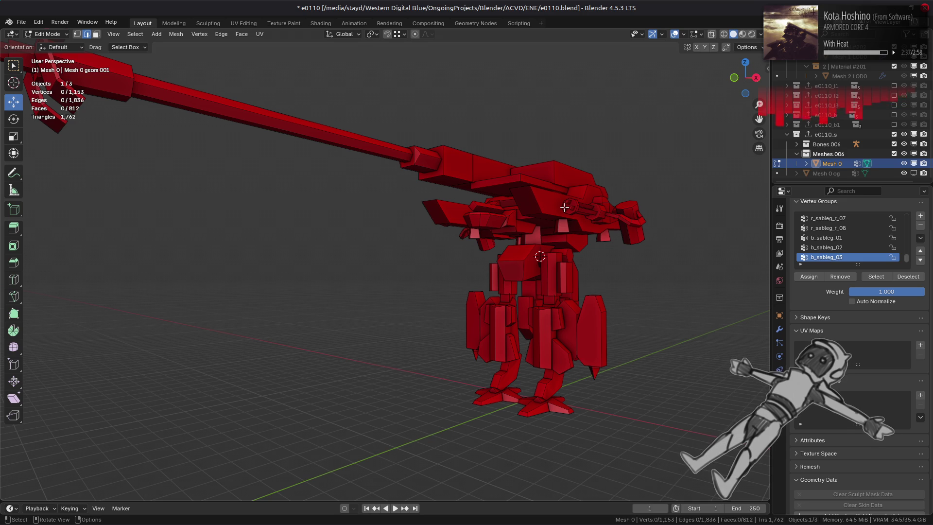
mouse_move(564, 207)
middle_mouse_down()
mouse_move(570, 238)
mouse_move(461, 229)
mouse_move(603, 230)
middle_mouse_up()
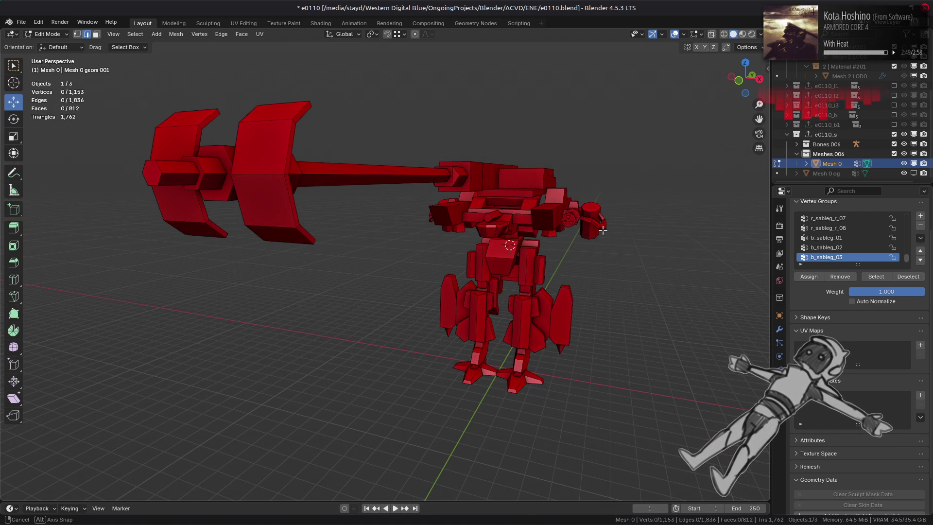
middle_click_drag(603, 231, 602, 230)
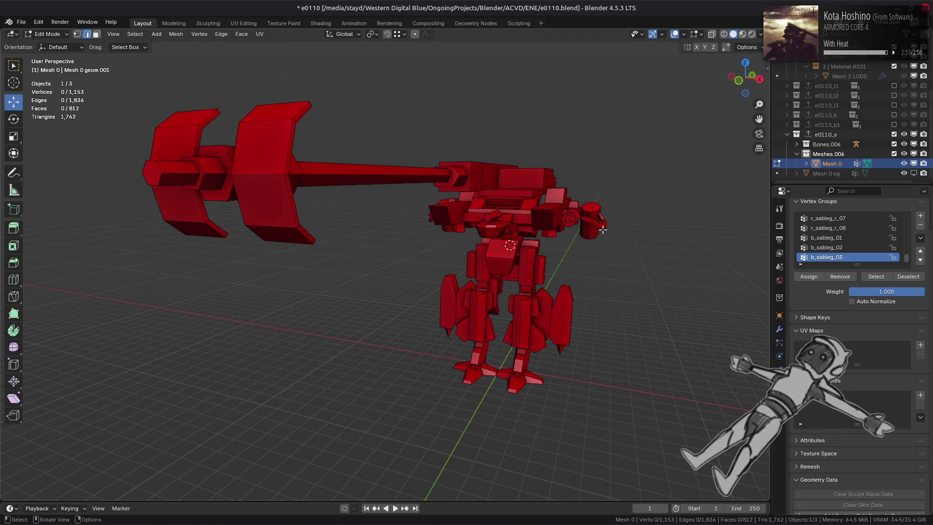
middle_click_drag(611, 233, 643, 244)
key("Escape")
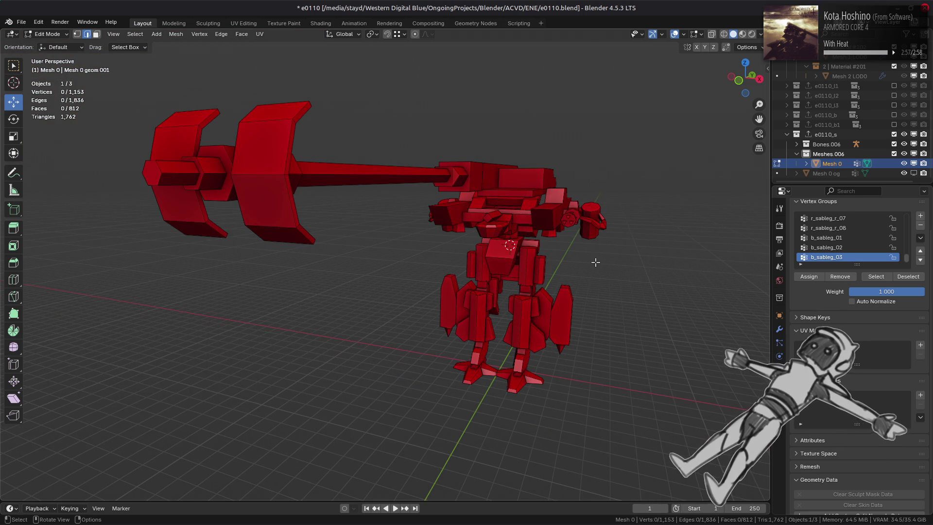
mouse_move(596, 262)
middle_mouse_down()
mouse_move(608, 261)
mouse_move(594, 264)
middle_mouse_up()
key("ctrl+s")
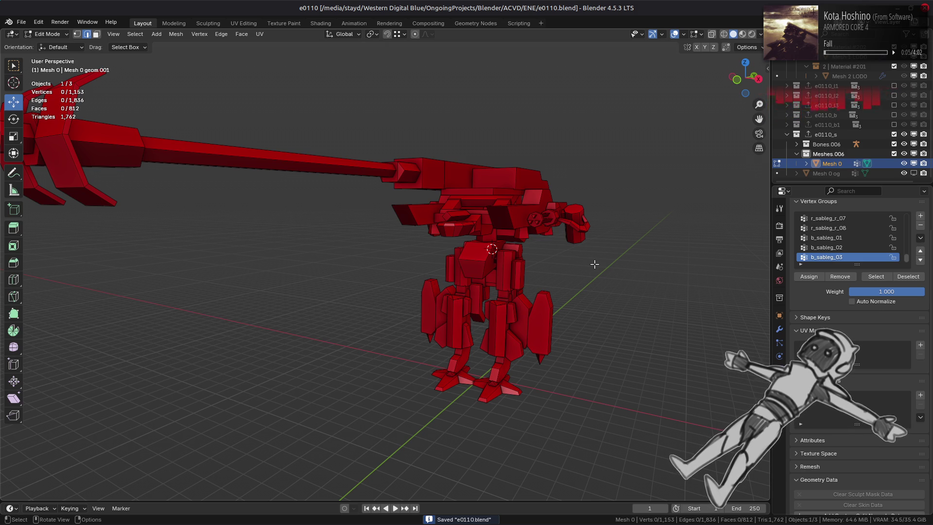
scroll(594, 264, "down", 3)
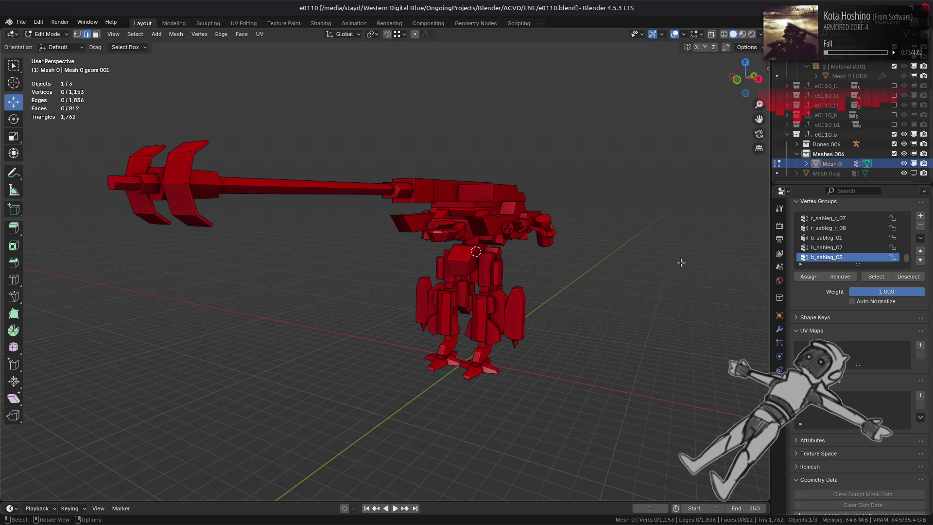
scroll(681, 262, "up", 2)
In face select mode, select the b_sableg_03, 02 and 01 vertex groups
key("3")
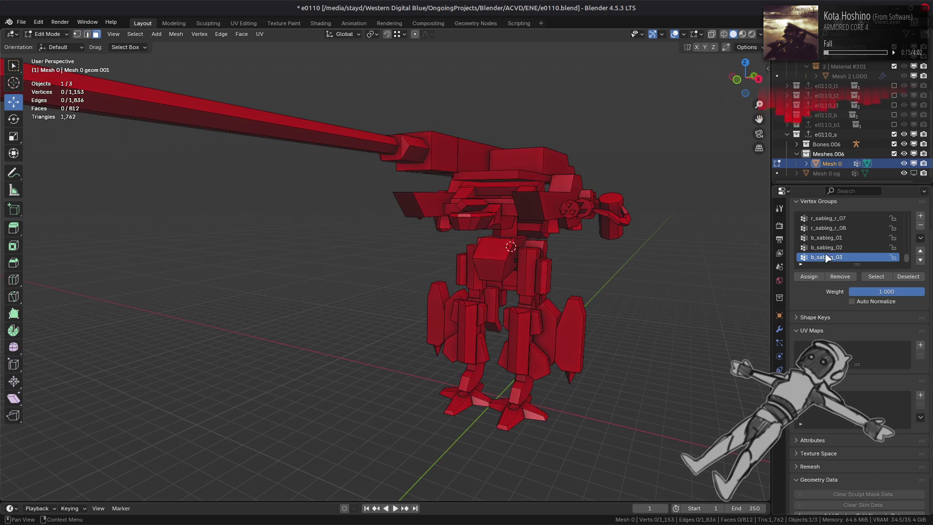
left_click(878, 276)
left_click(827, 248)
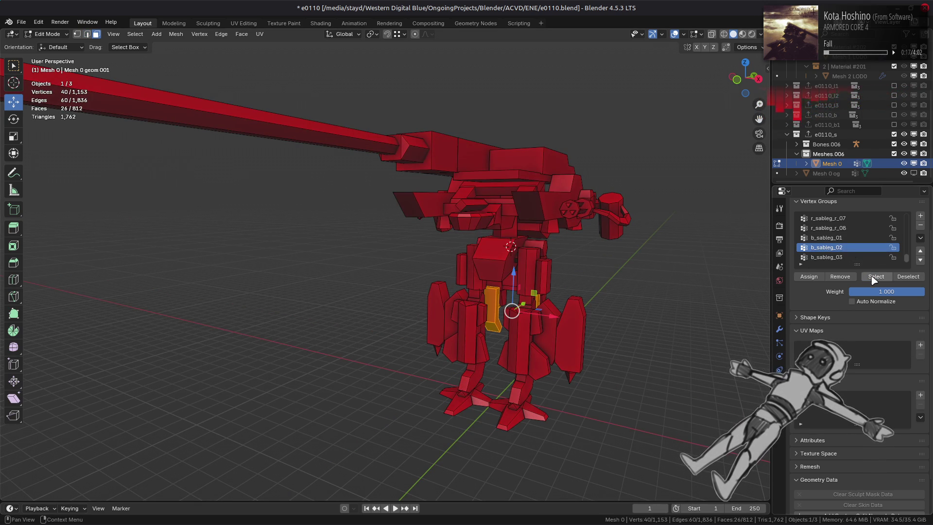
left_click(876, 276)
left_click(826, 237)
left_click(876, 276)
middle_click_drag(656, 273, 559, 277)
Add the r_sableg_r_08, 06 and 02 groups to the selection
left_click(861, 228)
left_click(876, 276)
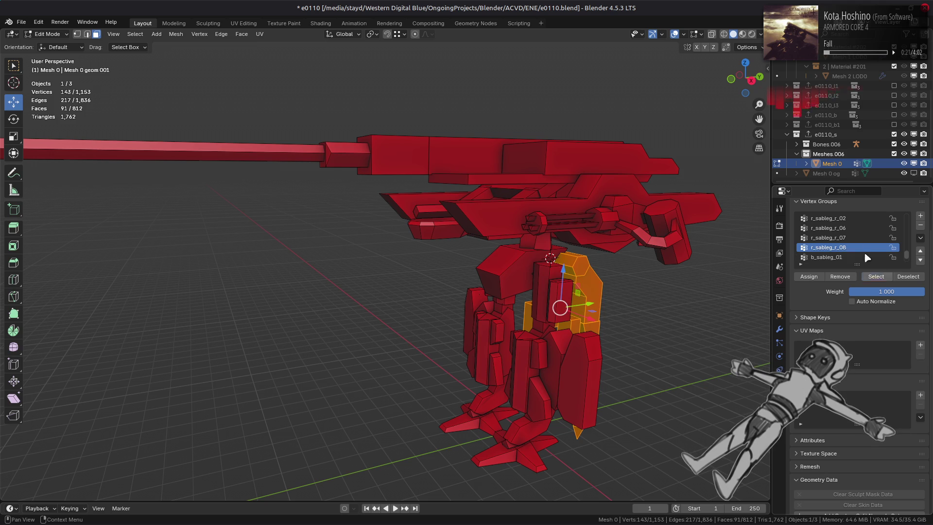
scroll(877, 267, "up", 1, "ctrl")
left_click(877, 276)
scroll(872, 266, "up", 1, "ctrl")
left_click(876, 276)
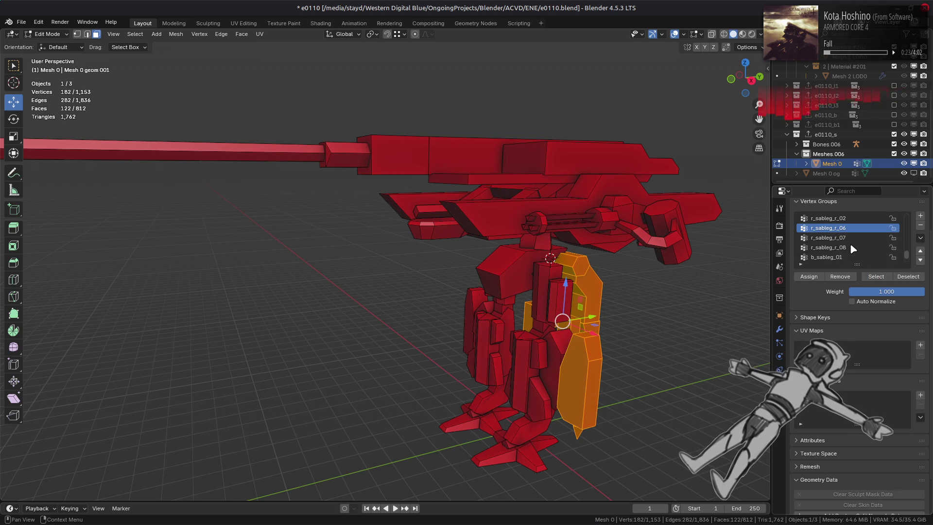
scroll(861, 253, "up", 1, "ctrl")
left_click(876, 276)
scroll(858, 237, "up", 1, "ctrl")
left_click(877, 276)
Add the l_setleg_04 through l_setleg_01 groups to the selection
scroll(867, 253, "up", 1, "ctrl")
left_click(871, 276)
left_click(871, 277)
scroll(850, 240, "up", 1, "ctrl")
left_click(875, 276)
scroll(848, 237, "up", 1, "ctrl")
scroll(848, 238, "up", 1, "ctrl")
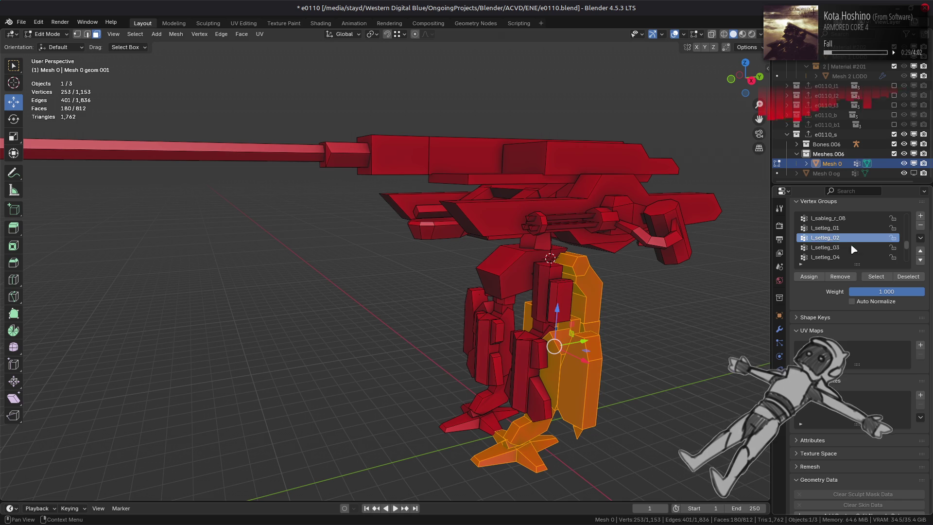
left_click(875, 276)
scroll(849, 238, "up", 1, "ctrl")
left_click(877, 276)
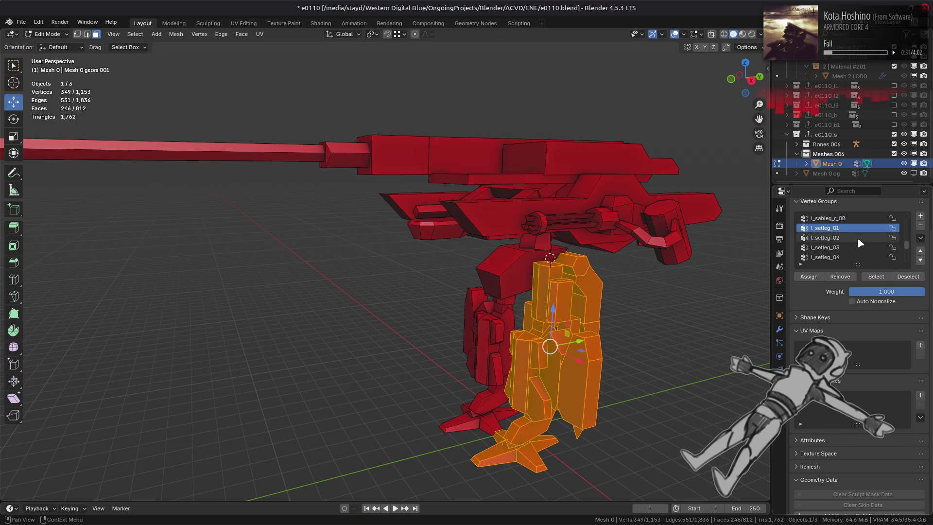
Add the l_sableg_r_08, 07 and following l_sableg_r groups to the selection
scroll(851, 239, "up", 1, "ctrl")
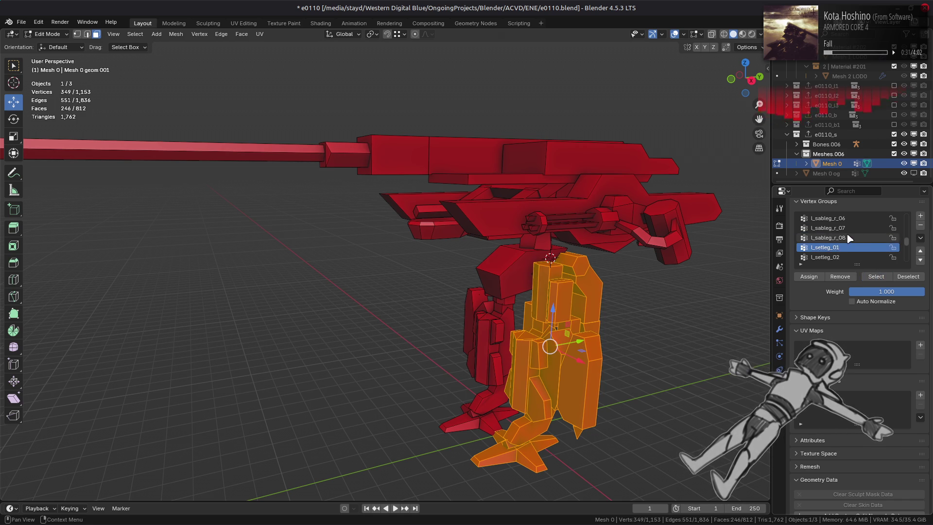
left_click(876, 277)
scroll(856, 243, "up", 1, "ctrl")
left_click(875, 276)
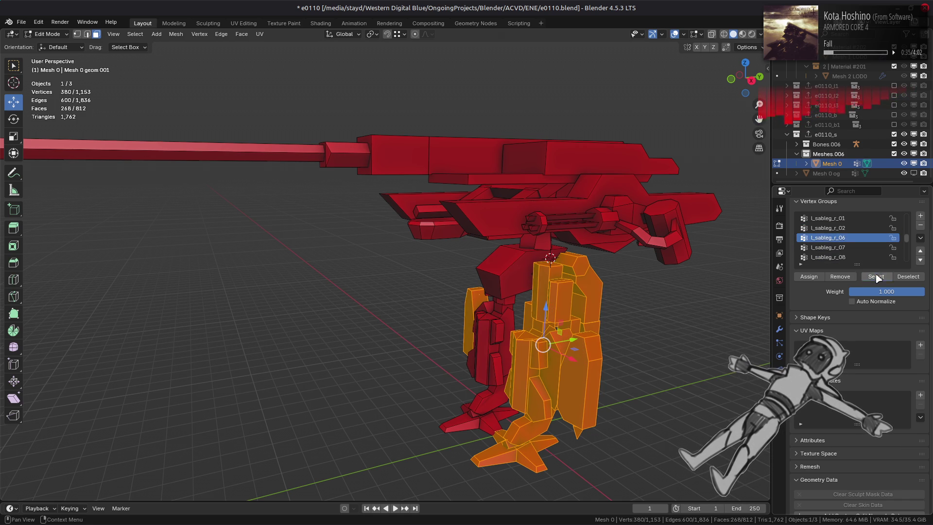
scroll(854, 234, "up", 2, "ctrl")
left_click(875, 276)
scroll(855, 228, "up", 1, "ctrl")
left_click(876, 276)
Add the r_setleg_04, 03 and remaining r_setleg groups to the selection
scroll(849, 238, "up", 1, "ctrl")
left_click(877, 276)
scroll(855, 244, "up", 1, "ctrl")
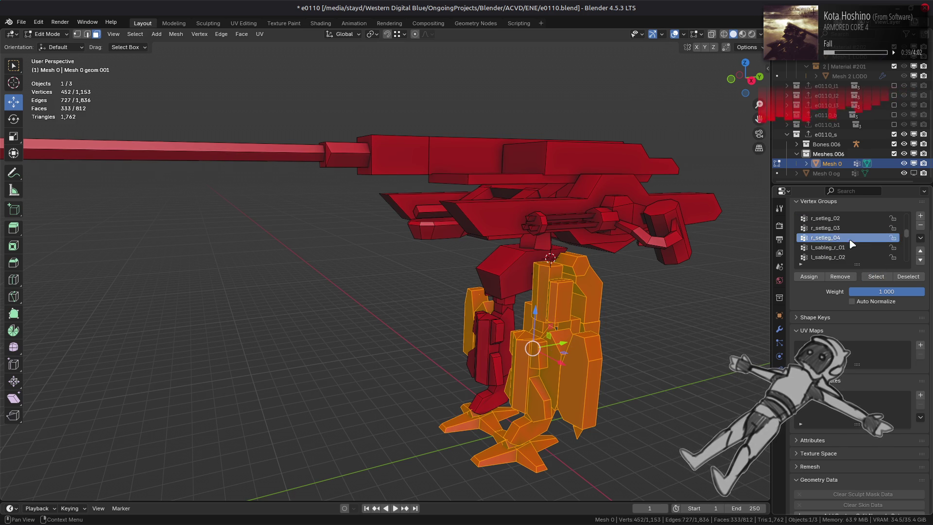
left_click(875, 276)
scroll(858, 253, "up", 1, "ctrl")
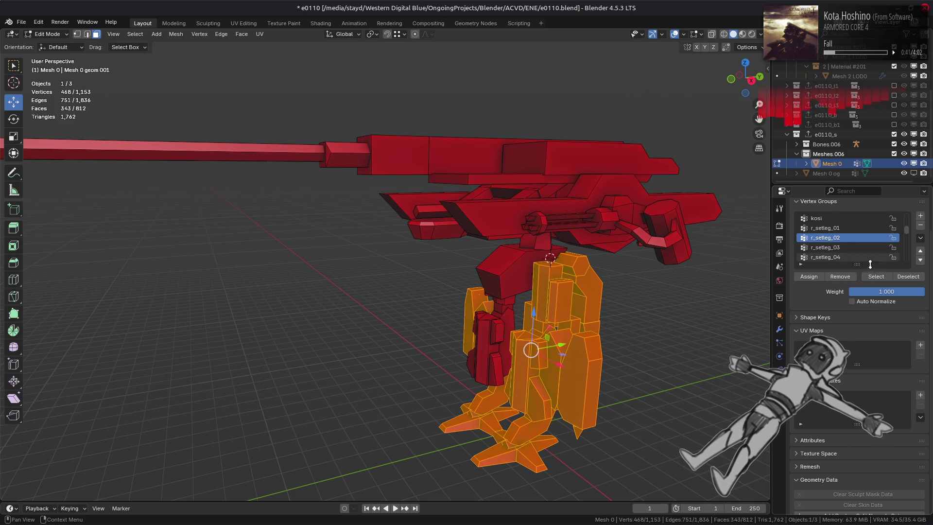
left_click(877, 276)
scroll(868, 260, "up", 1, "ctrl")
left_click(876, 276)
Hide and reveal the selected leg faces to verify the selection
key("h")
mouse_move(568, 250)
middle_mouse_down()
mouse_move(625, 234)
mouse_move(590, 240)
middle_mouse_up()
key("alt+h")
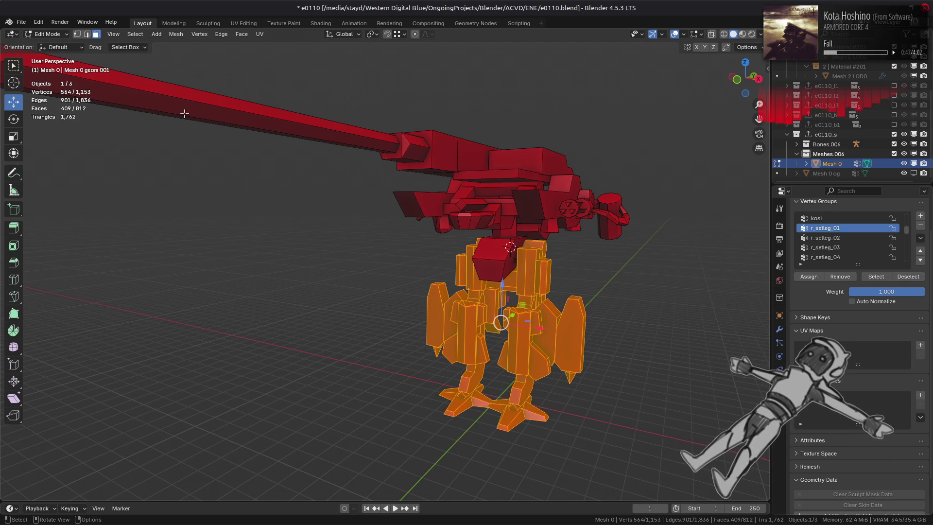
Separate the selected legs into their own object and return to Object Mode
left_click(177, 35)
mouse_move(205, 120)
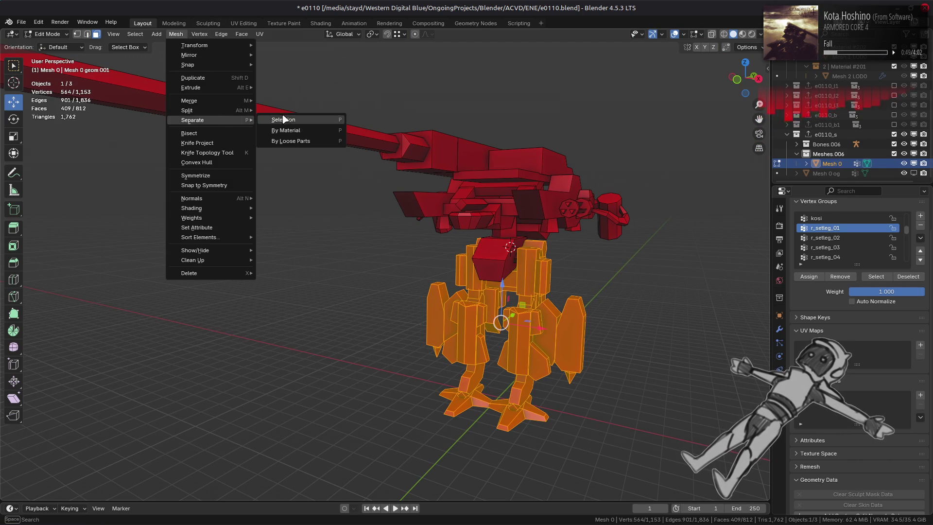
left_click(282, 119)
left_click(47, 34)
left_click(53, 45)
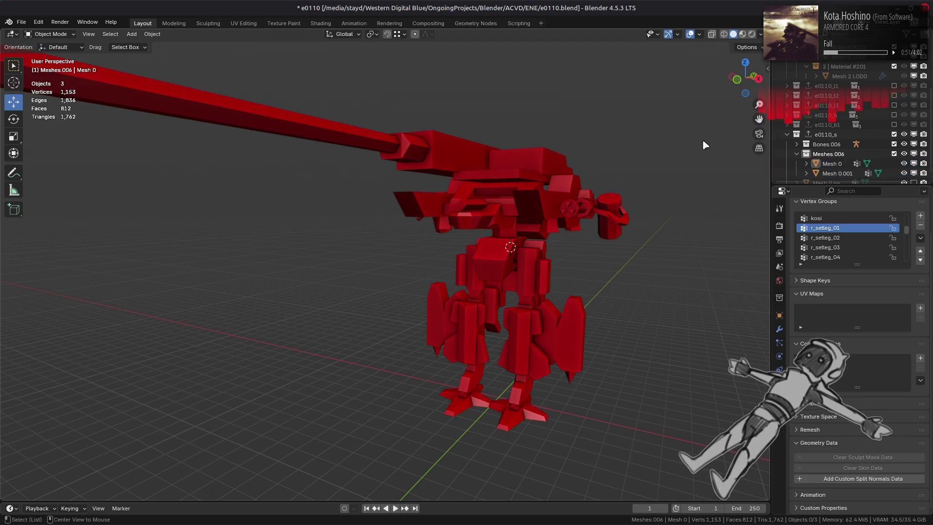
Rename the new Mesh 0.001 object to Mesh 1
scroll(838, 160, "down", 1)
left_click(838, 163)
double_click(838, 164)
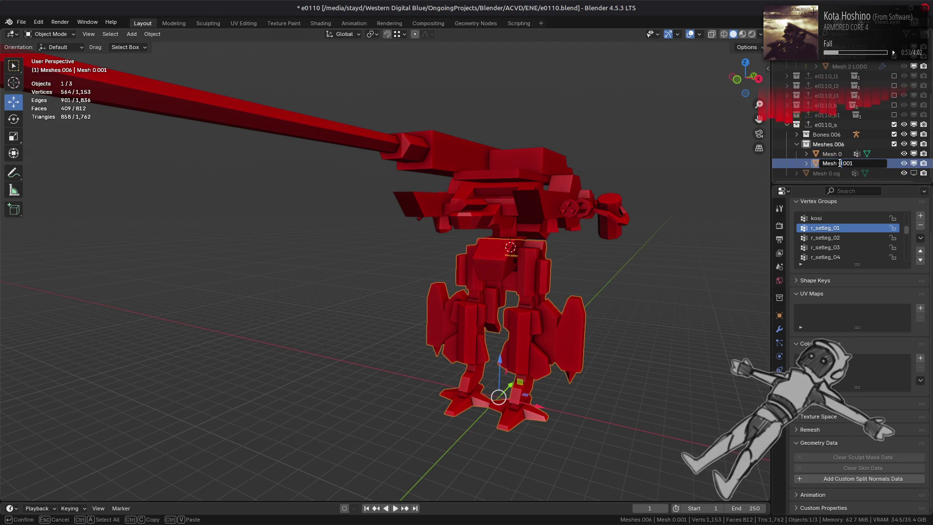
left_click_drag(838, 164, 873, 162)
key("BackSpace")
type("1")
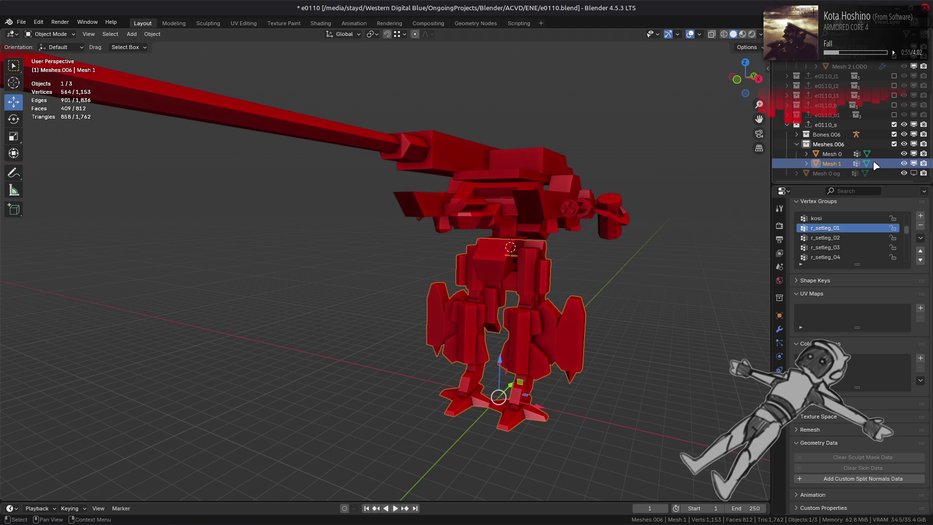
key("Return")
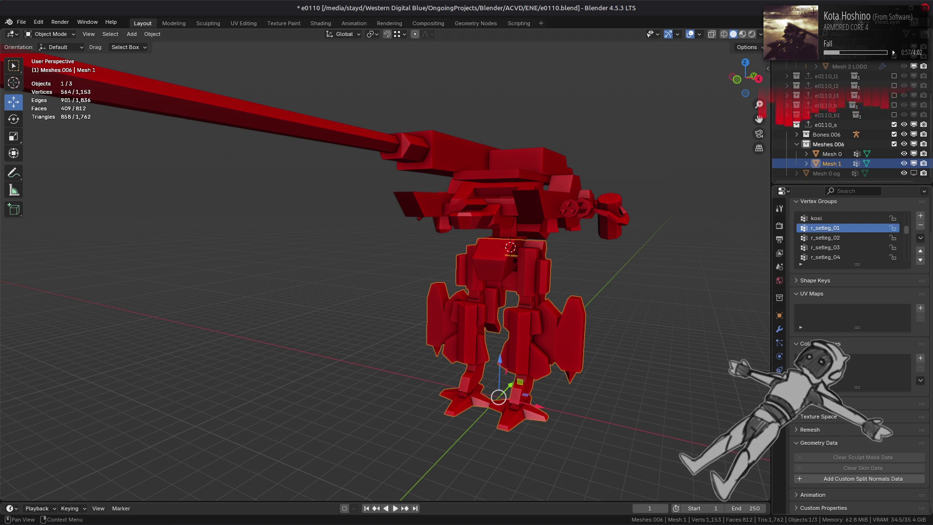
Check the modifier, mesh data and object properties of Mesh 1
left_click(779, 329)
left_click(779, 343)
left_click(778, 317)
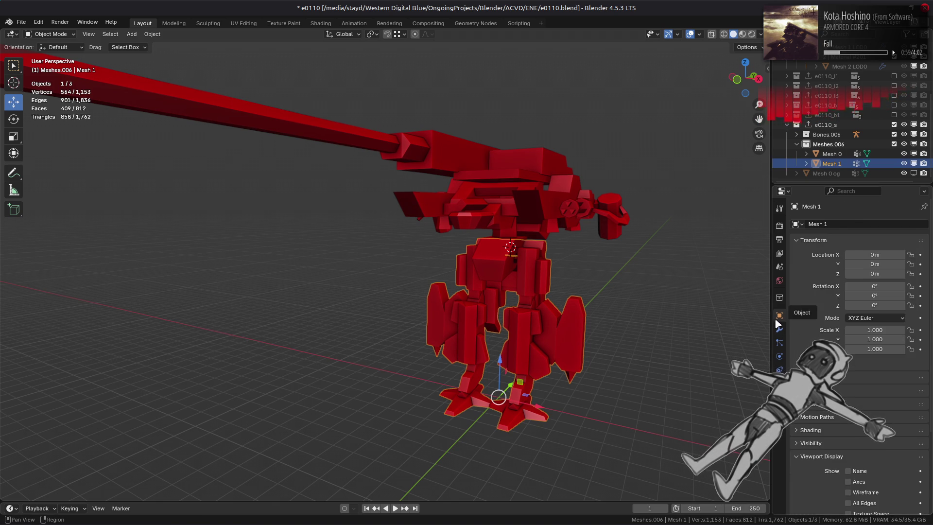
scroll(836, 428, "down", 5)
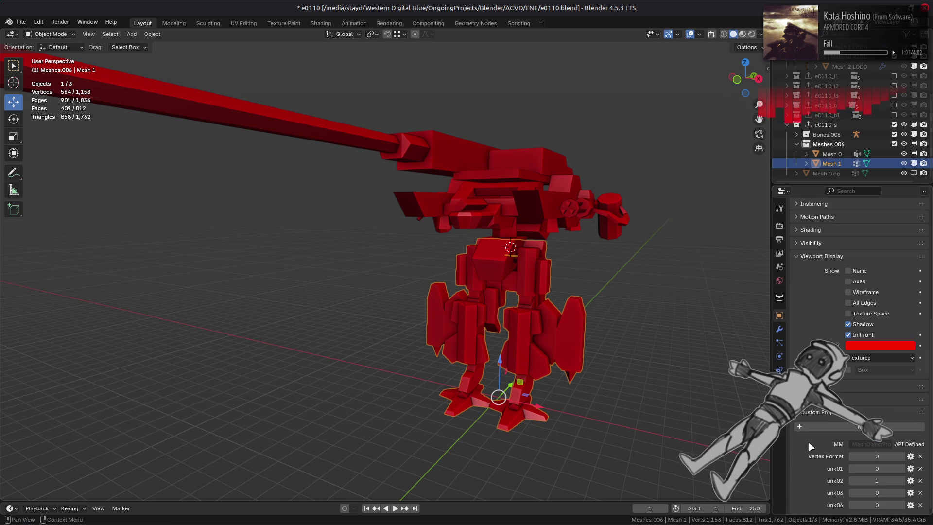
scroll(816, 419, "up", 5)
Deselect everything and snap the 3D cursor to the world origin
left_click(618, 260)
mouse_move(618, 260)
middle_mouse_down()
mouse_move(579, 246)
mouse_move(594, 262)
mouse_move(506, 267)
mouse_move(529, 248)
middle_mouse_up()
key("shift+s")
left_click(560, 290)
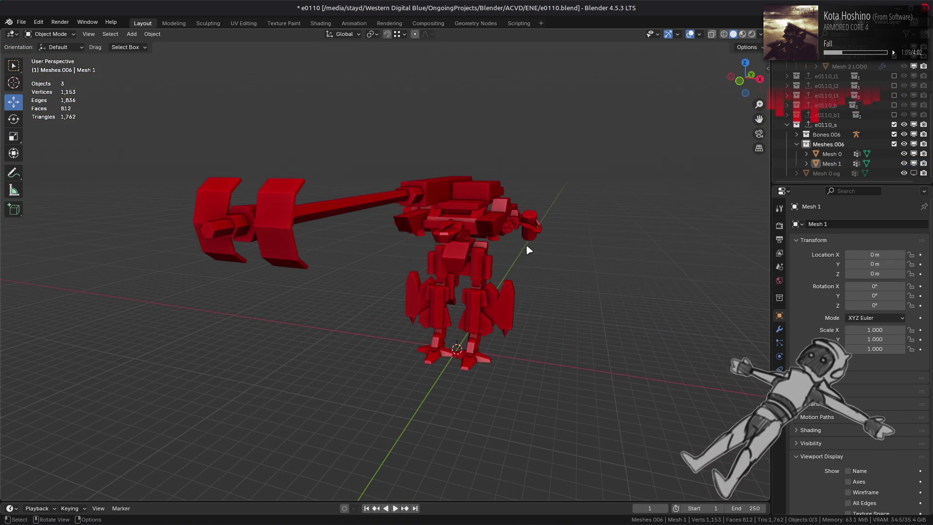
Save the e0110.blend file
left_click(482, 267)
left_click(631, 263)
key("ctrl+s")
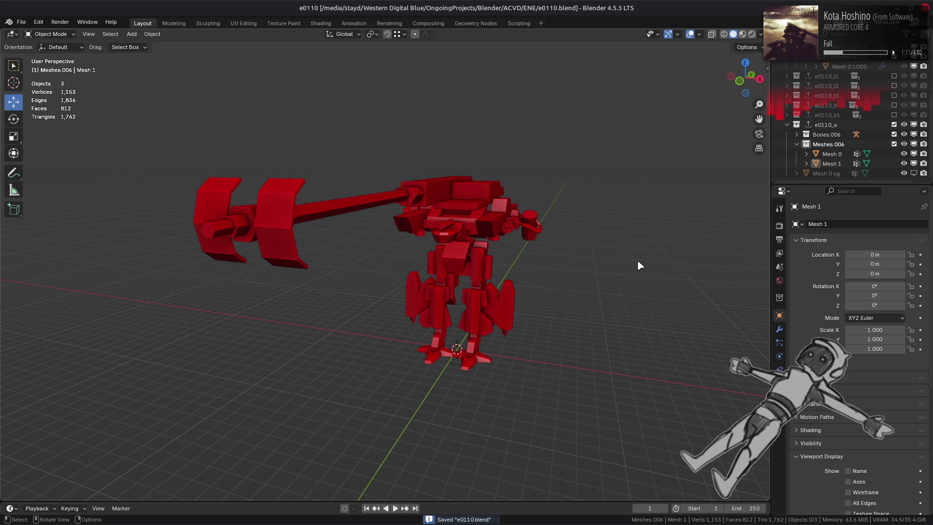
Export the e0110_s collection as e0110_s.smd from Collection properties
left_click(798, 134)
left_click(798, 135)
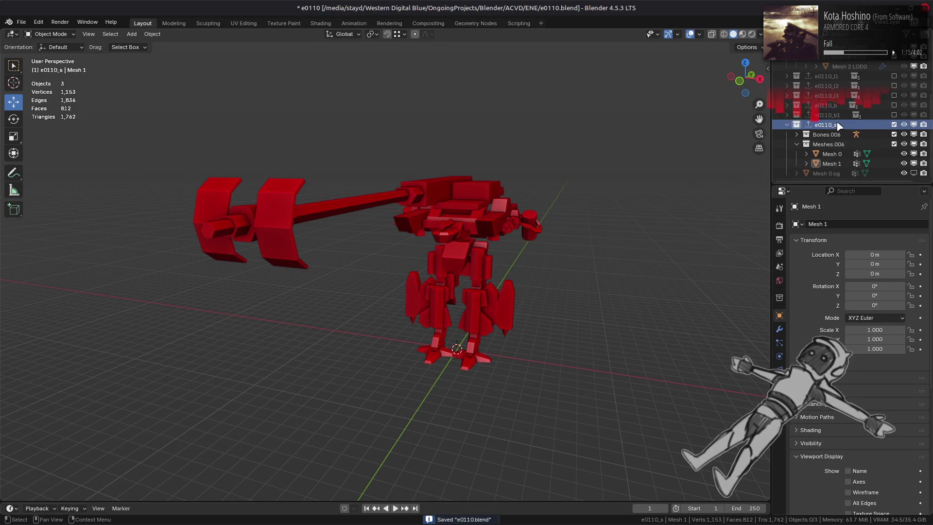
left_click(826, 125)
left_click(780, 298)
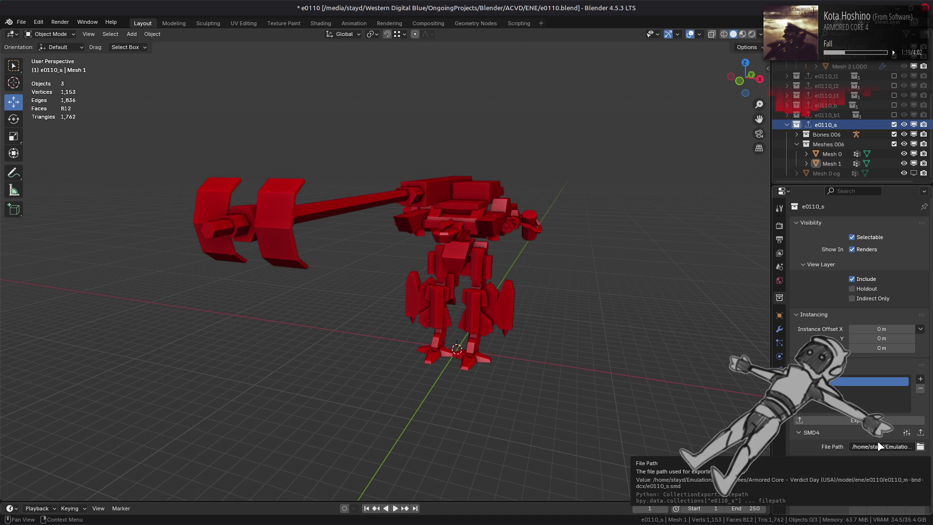
left_click(921, 432)
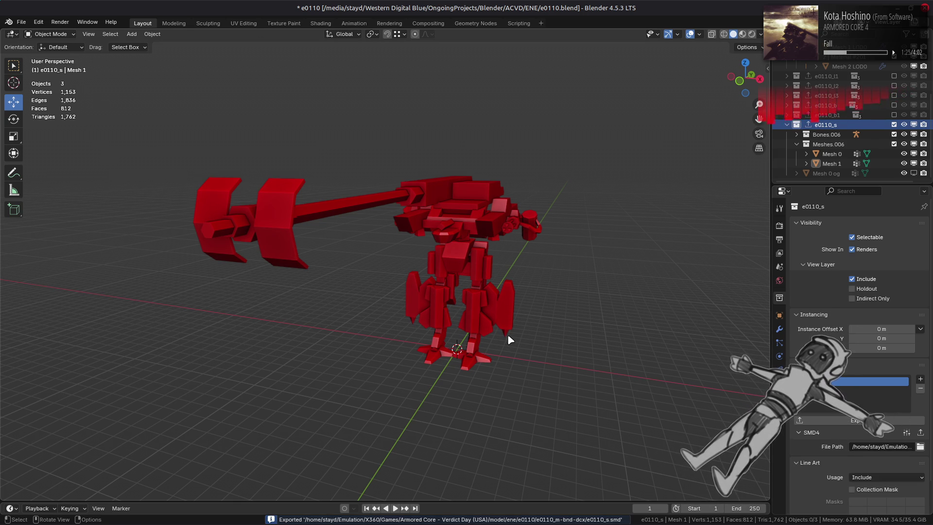
key("alt+Tab")
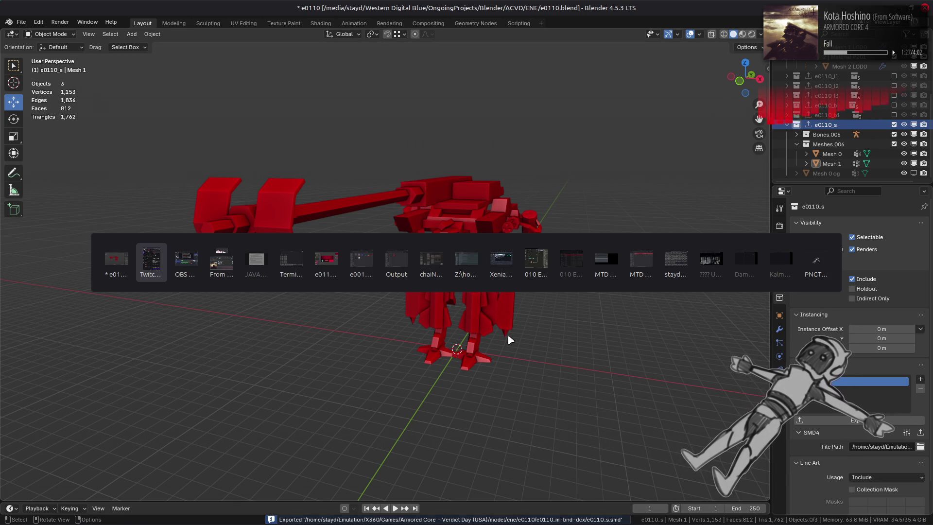
In Nemo, check e0110_s.smd in e0110/e0110_m-bnd-dcx, then bring Xenia forward
key("alt+Tab")
key("alt+Tab")
key("alt+Tab")
left_click(500, 259)
key("alt+Up")
key("alt+Up")
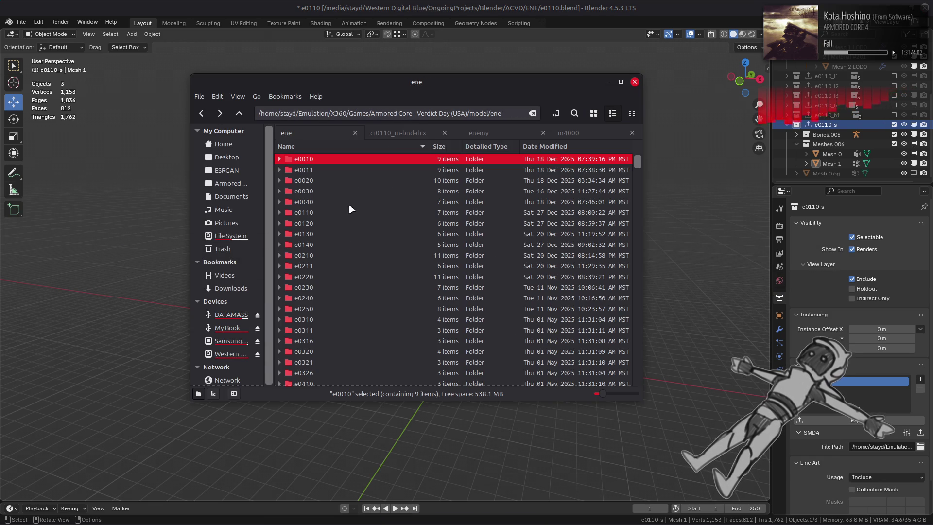
double_click(328, 214)
double_click(346, 160)
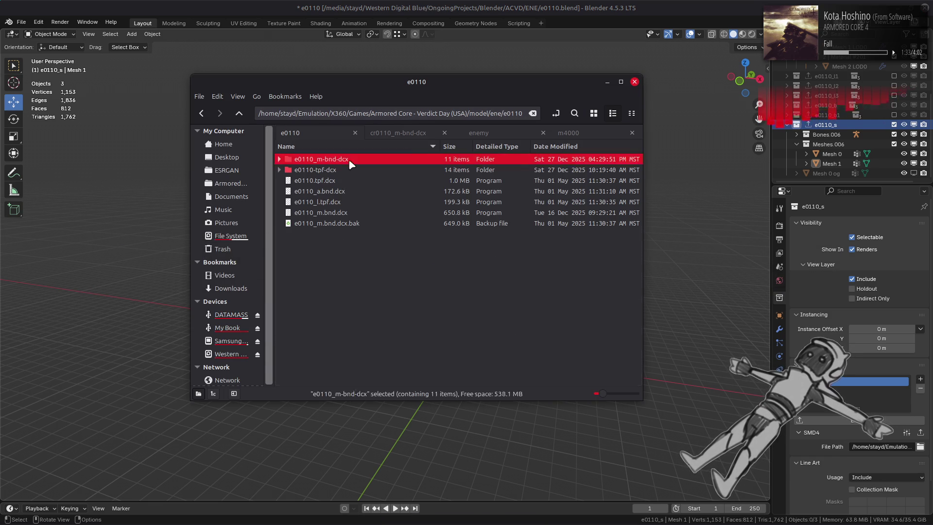
left_click(378, 257)
left_click(387, 244)
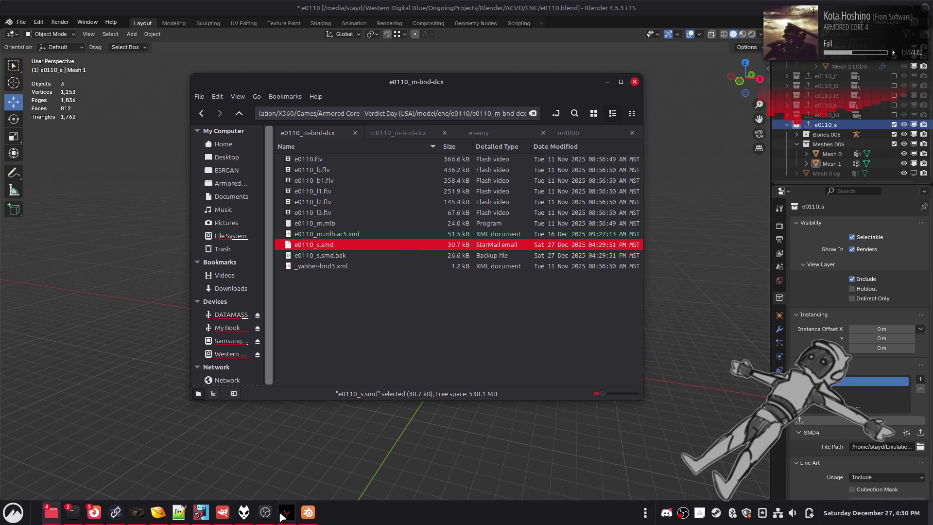
left_click(305, 469)
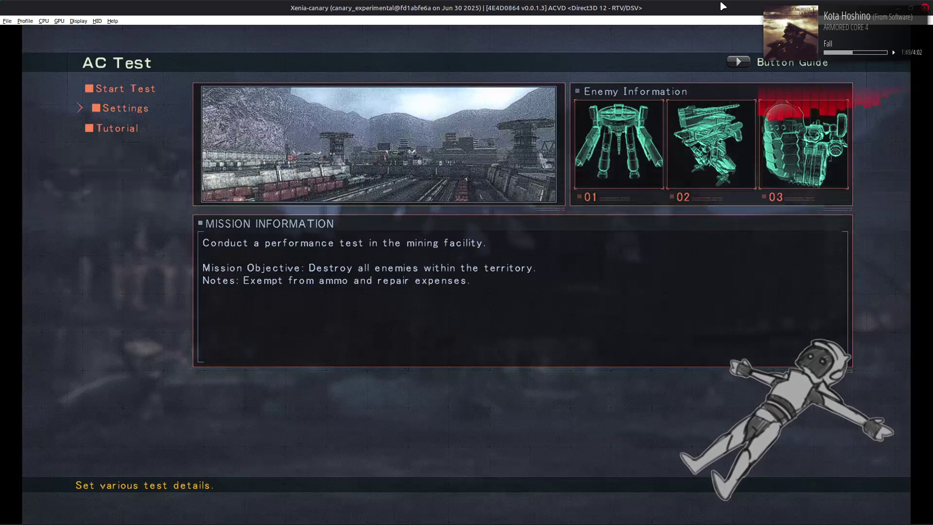
key("Return")
key("Up")
key("Right")
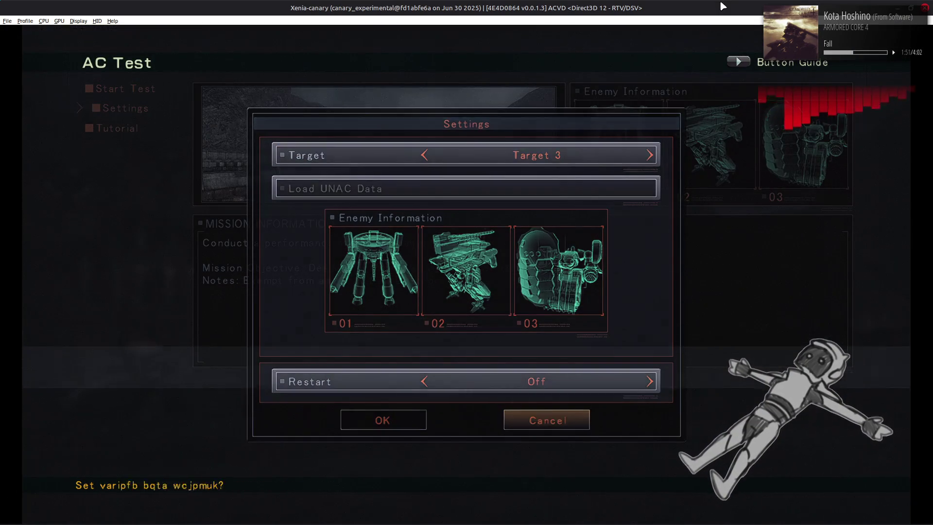
key("Return")
key("Return")
key("Return")
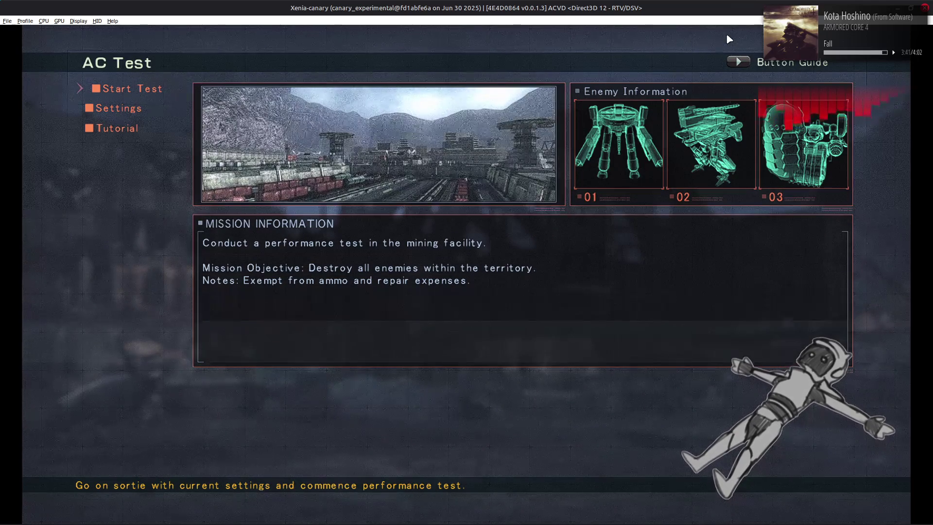
key("alt+Tab")
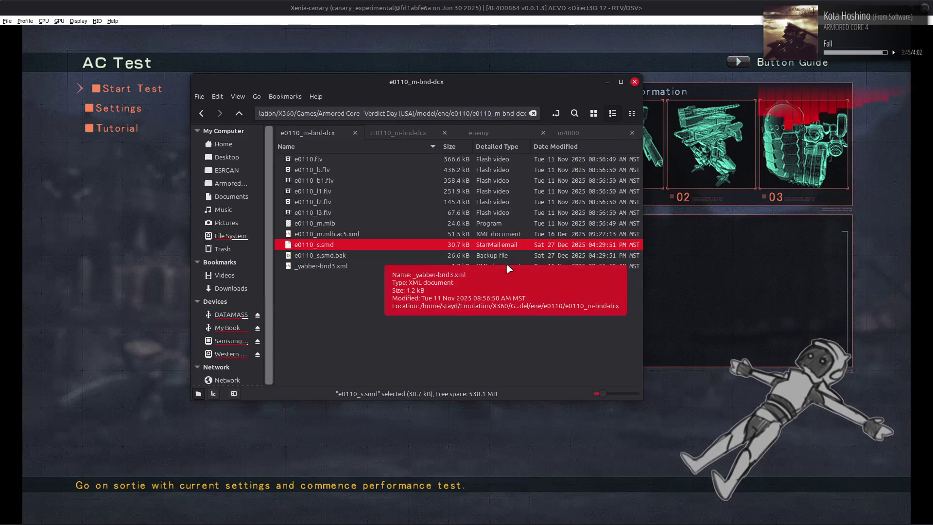
Open e0110_m.mlb.ac5.xml in Notepad++ via Open With
right_click(367, 237)
mouse_move(431, 263)
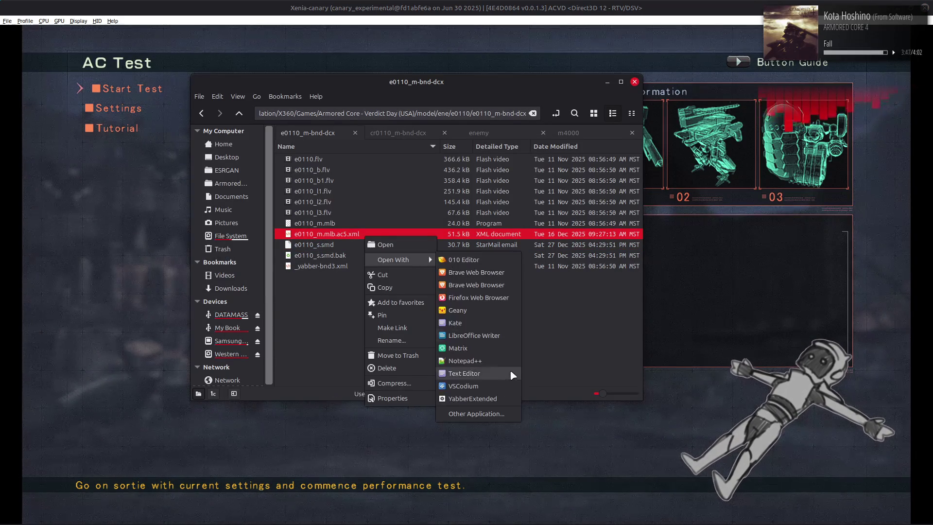
left_click(486, 363)
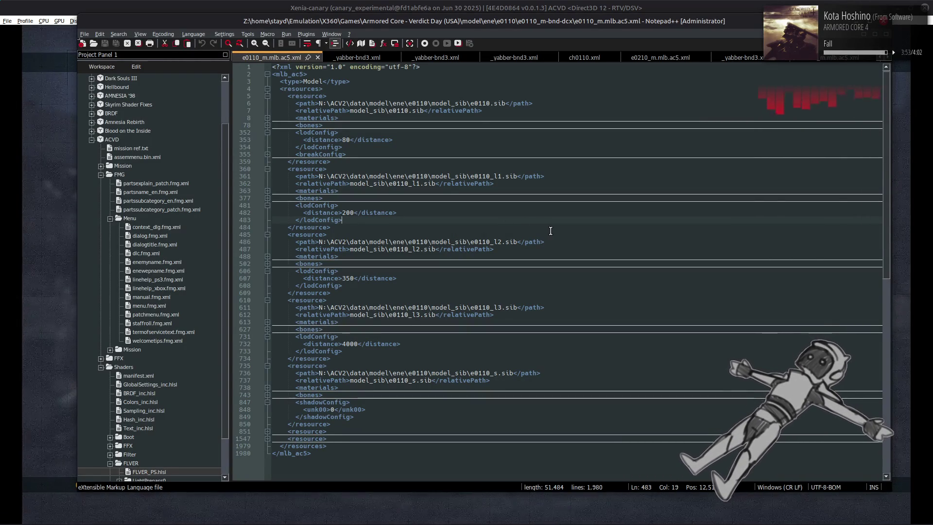
Expand the e0110_s resource's bones list and read the bone entries at lines 798 and 843
left_click(267, 396)
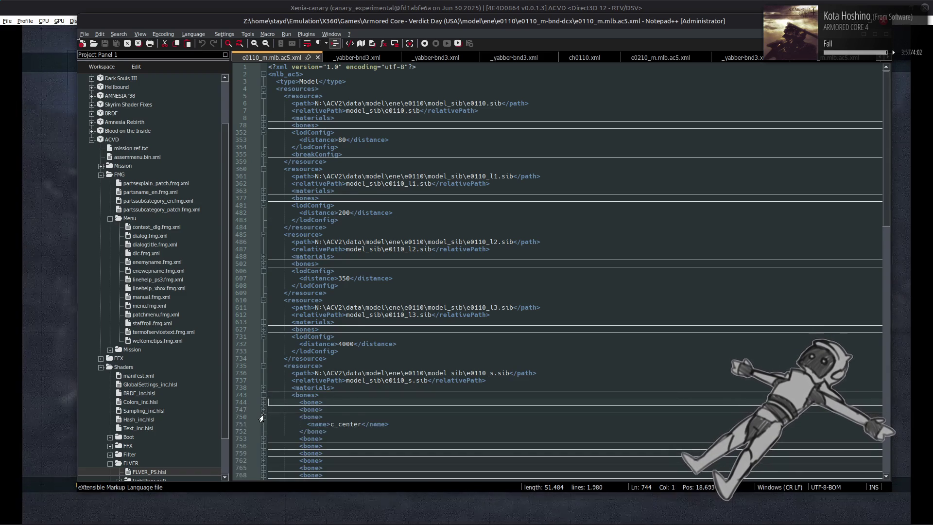
scroll(262, 426, "down", 5)
left_click(264, 394)
left_click(264, 395)
left_click(263, 425)
left_click(263, 424)
scroll(264, 425, "down", 6)
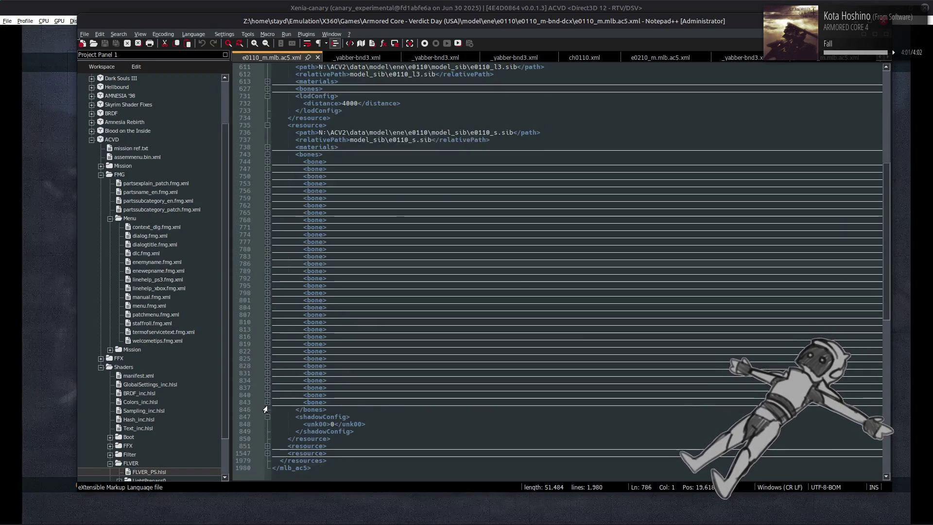
left_click(267, 403)
left_click(265, 405)
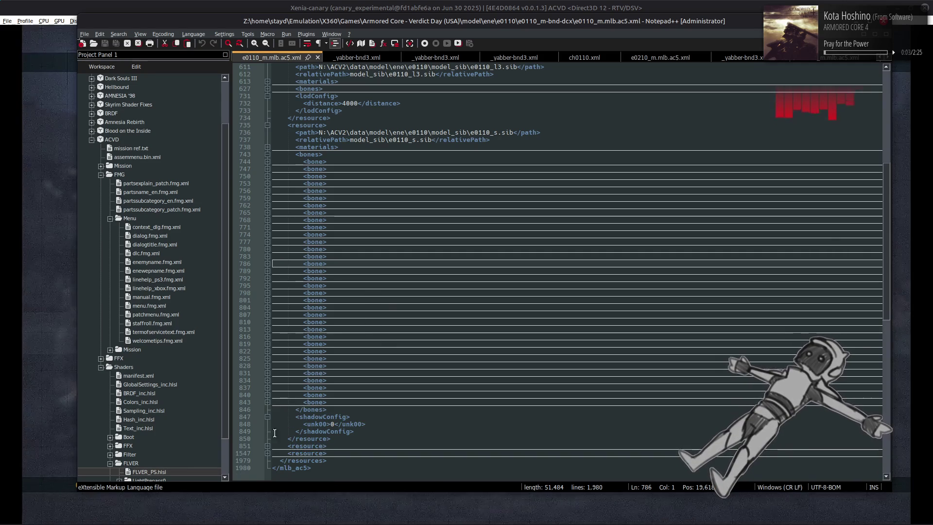
Inspect the e0110_b.sib and e0110_b1.sib resource blocks, then return to the file manager
left_click(264, 447)
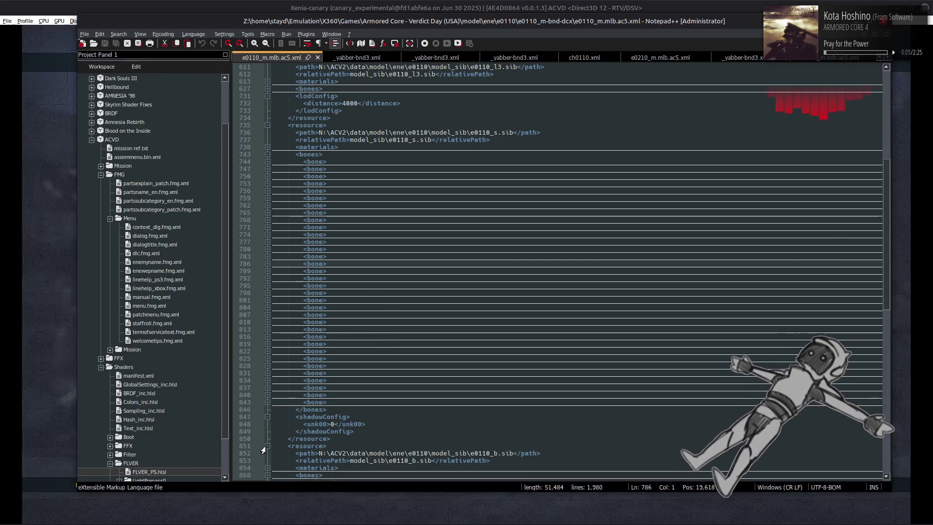
left_click(263, 448)
left_click(265, 453)
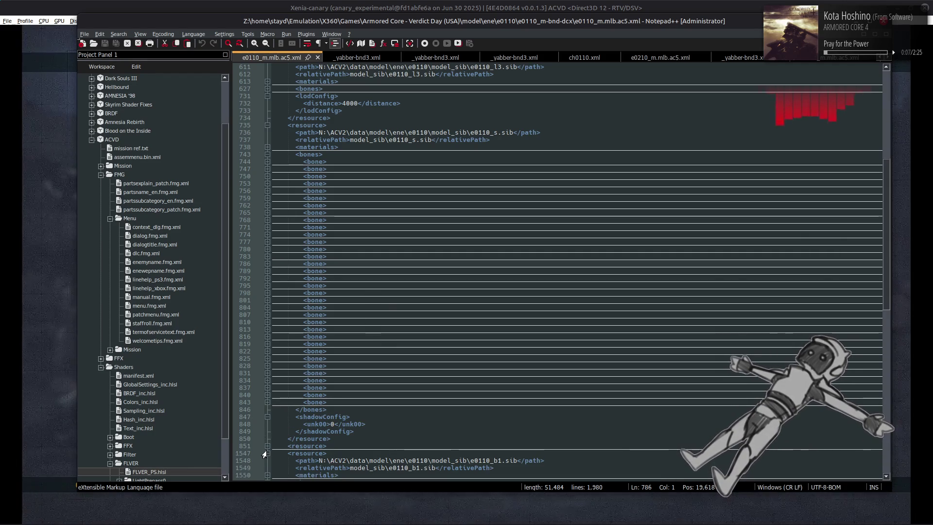
left_click(265, 454)
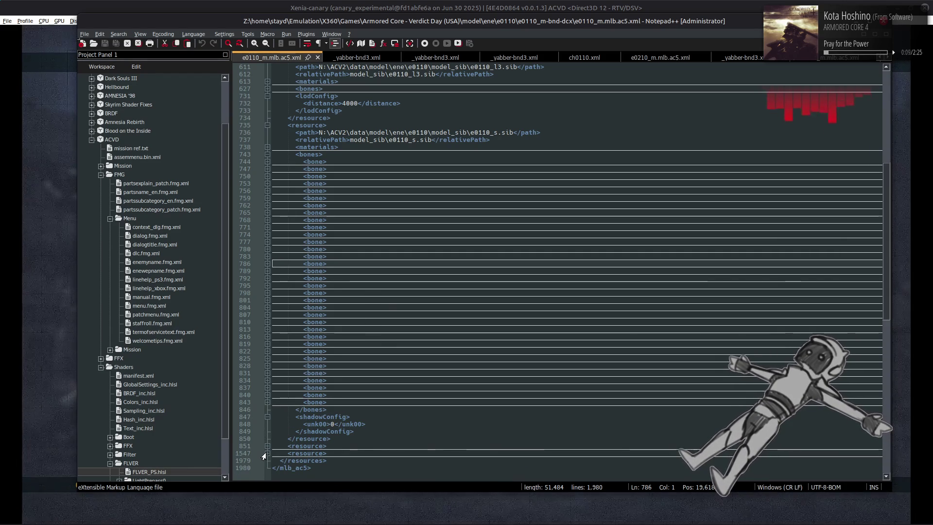
left_click(264, 454)
left_click(265, 454)
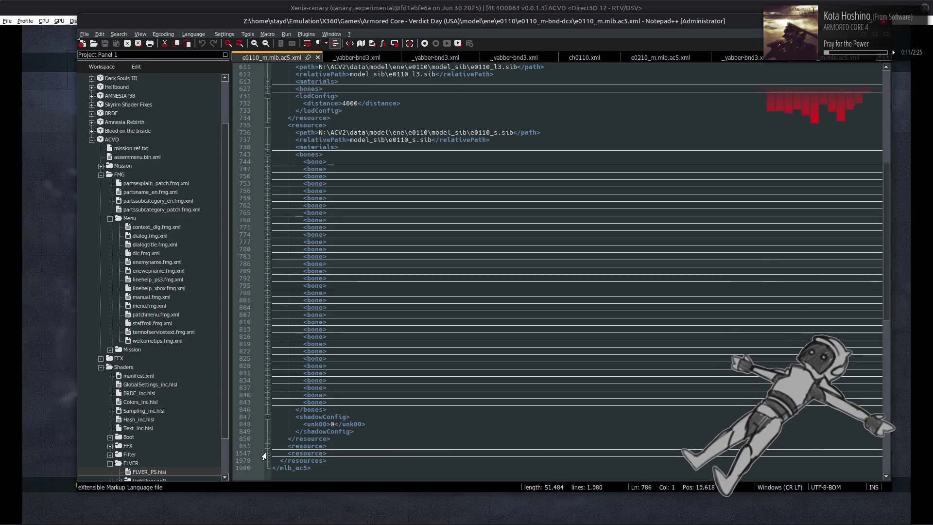
left_click(265, 446)
left_click(265, 447)
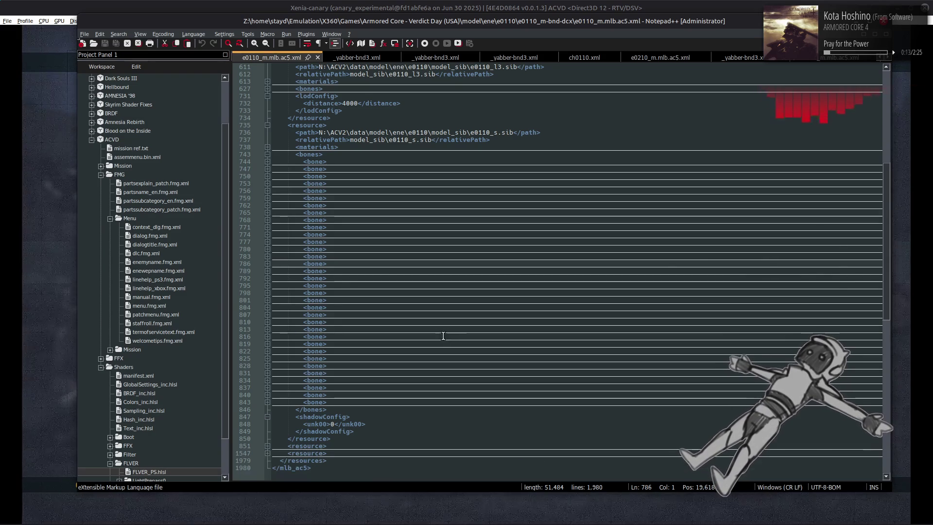
key("alt+Tab")
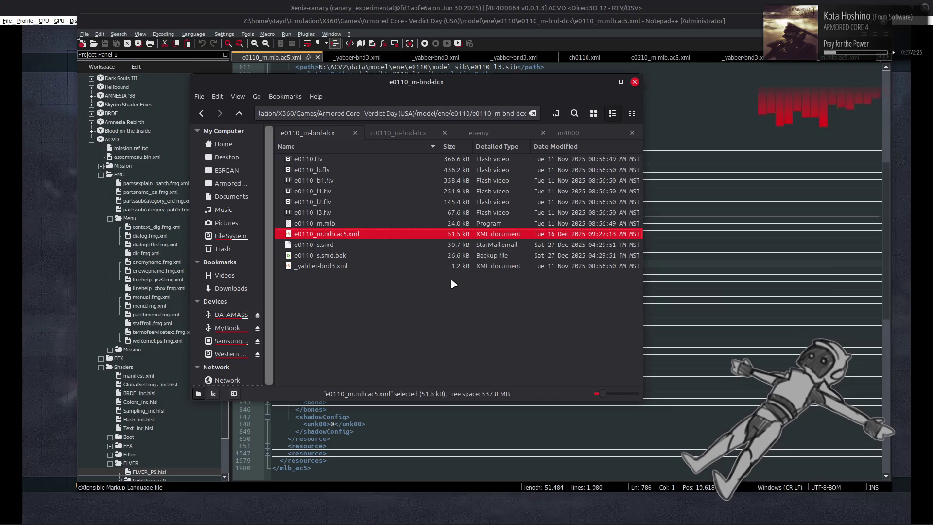
Revisit the e0110_m-bnd-dcx folder and go back up to its parent
key("BackSpace")
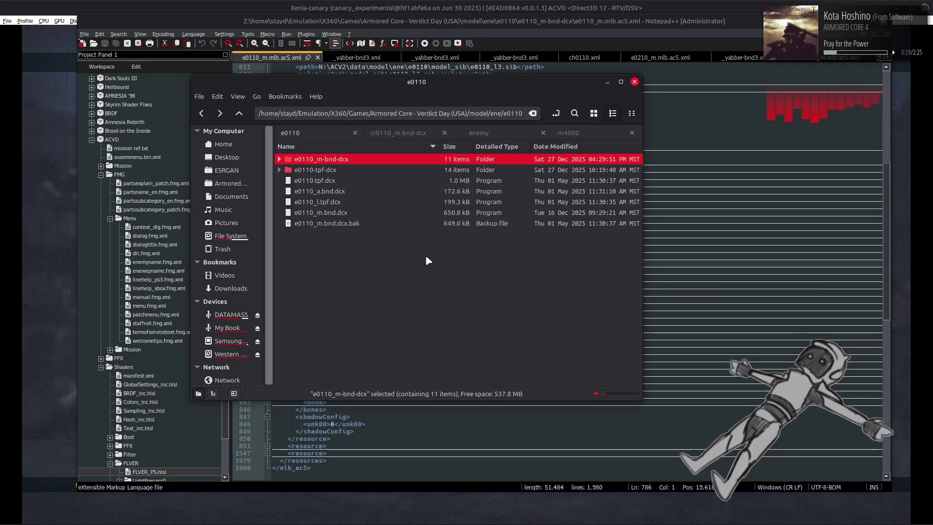
key("Return")
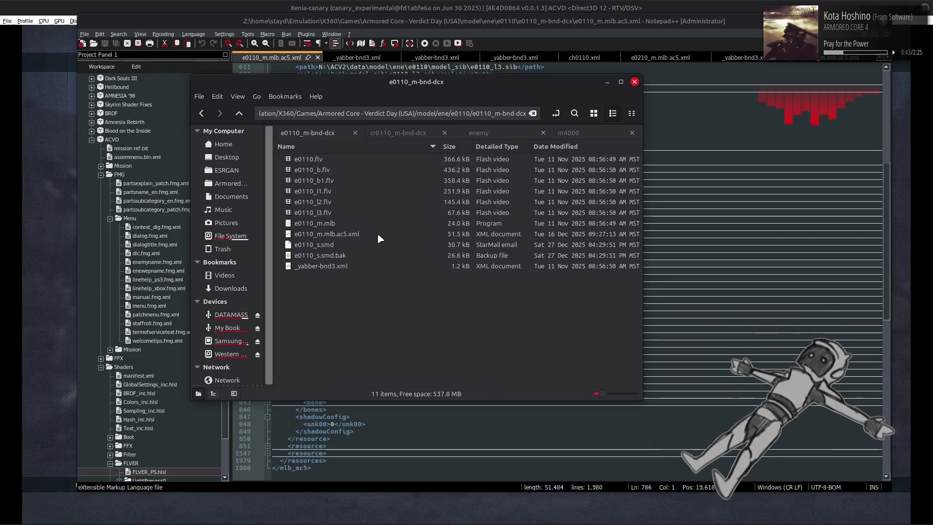
key("BackSpace")
key("BackSpace")
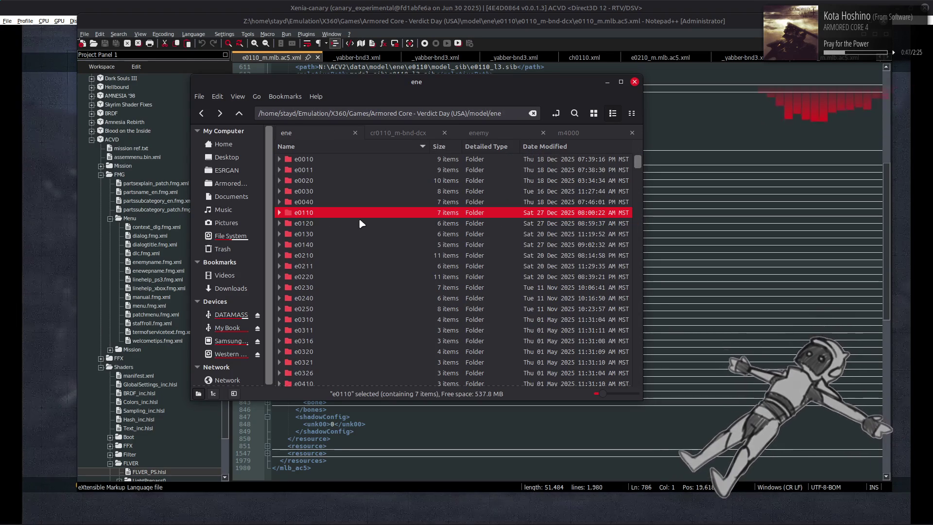
Look inside e0010's e0010_m-bnd-dcx folder, then open the e0210 folder
double_click(342, 161)
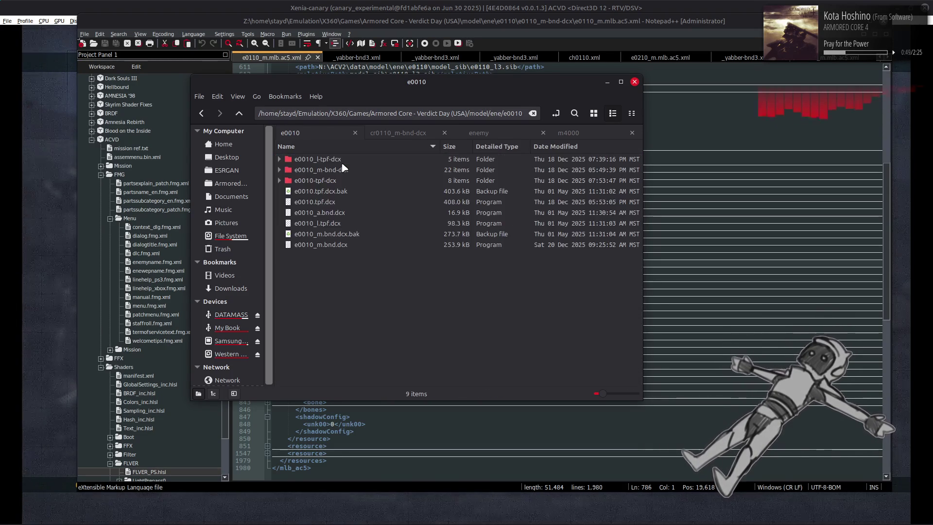
double_click(343, 175)
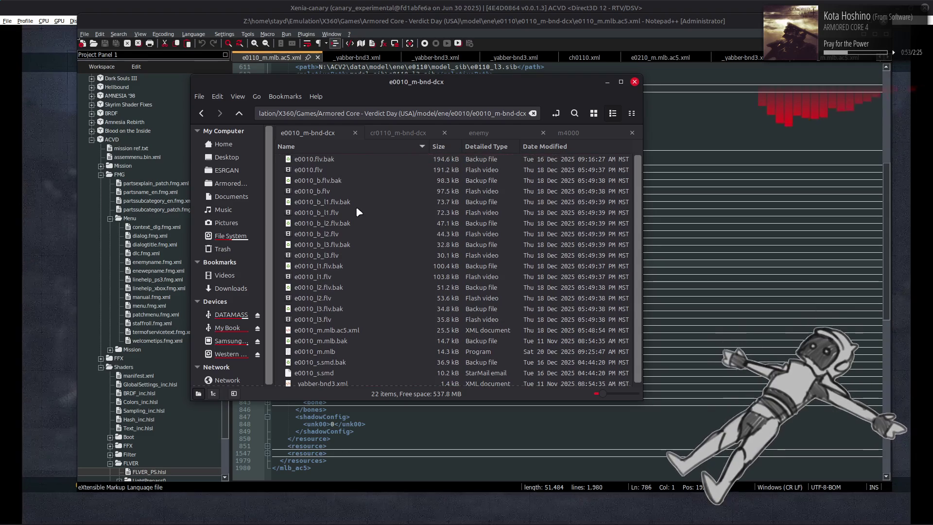
key("BackSpace")
key("BackSpace")
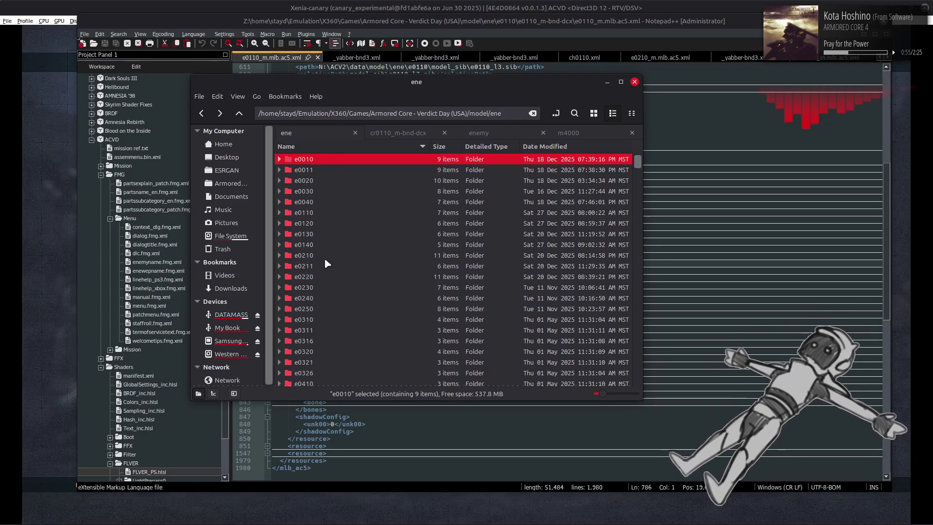
left_click(326, 258)
double_click(325, 255)
Browse the e0210_m-bnd-dcx folder's files, including e0210_h.hmd
double_click(348, 160)
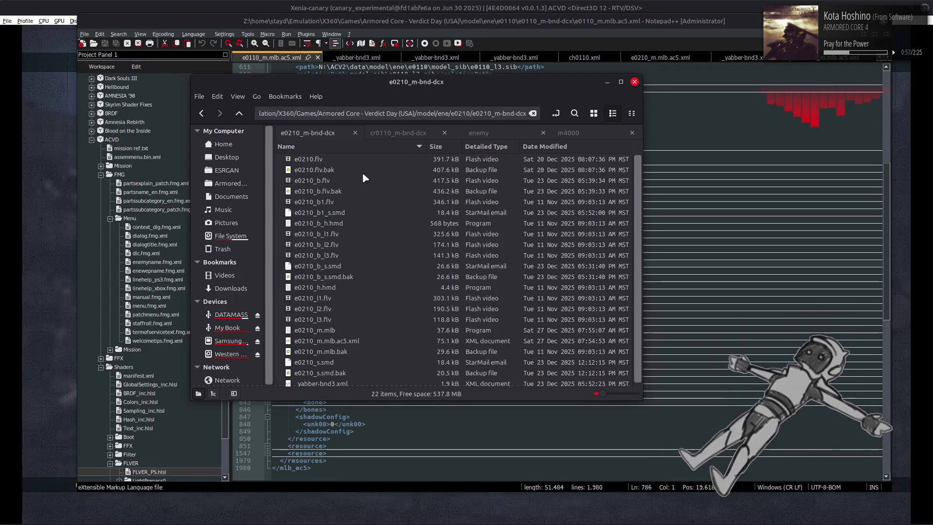
scroll(375, 272, "down", 1)
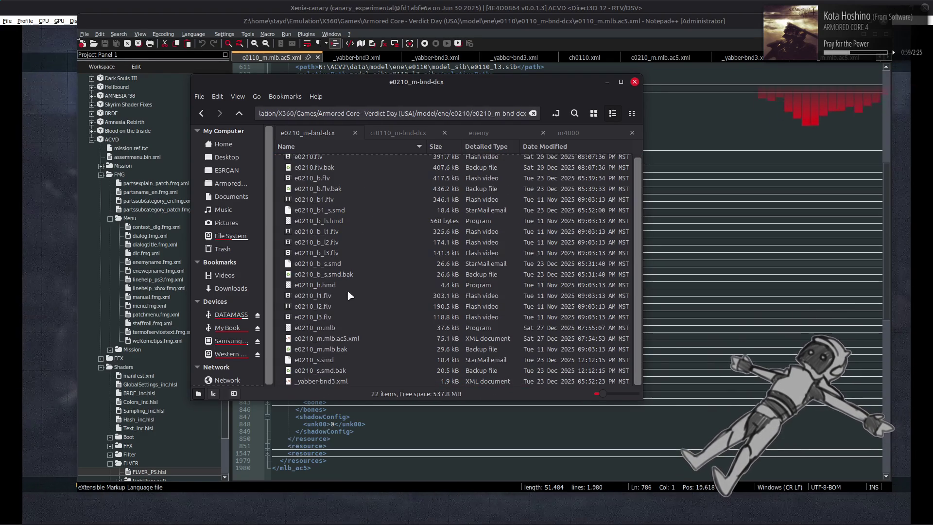
left_click(375, 285)
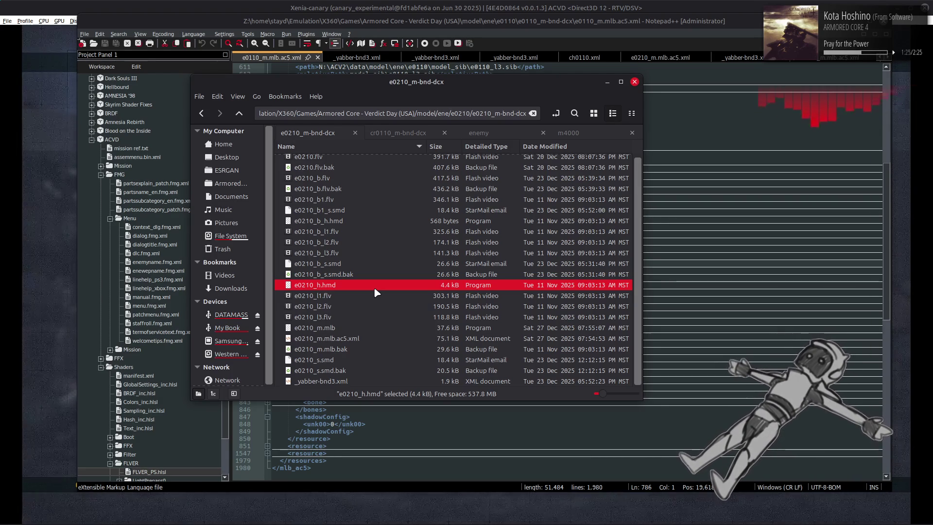
key("BackSpace")
key("BackSpace")
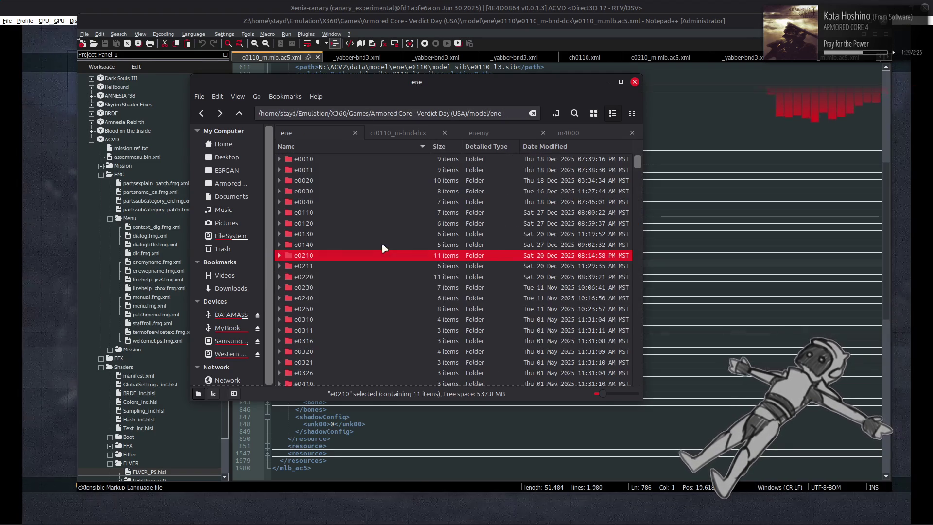
Return to the 11-item e0110_m-bnd-dcx folder and show Notepad++'s XML from the top
double_click(369, 214)
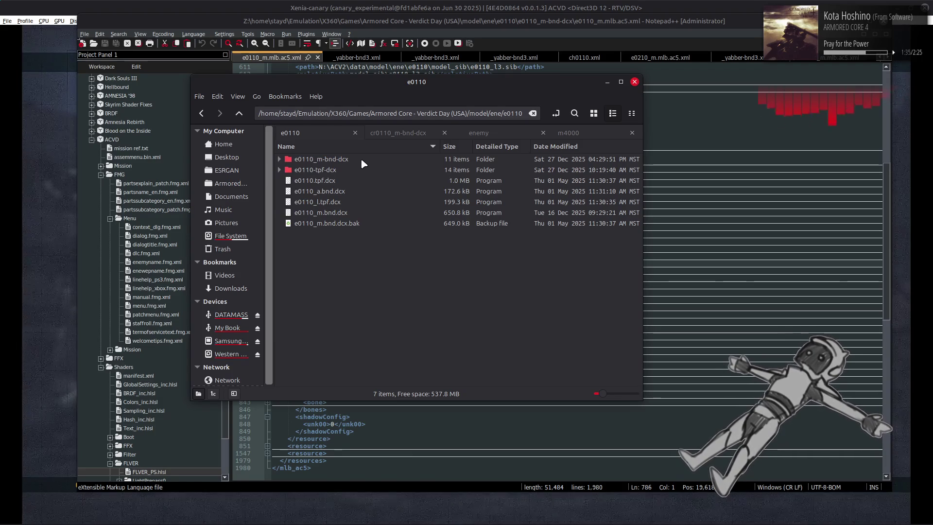
double_click(361, 158)
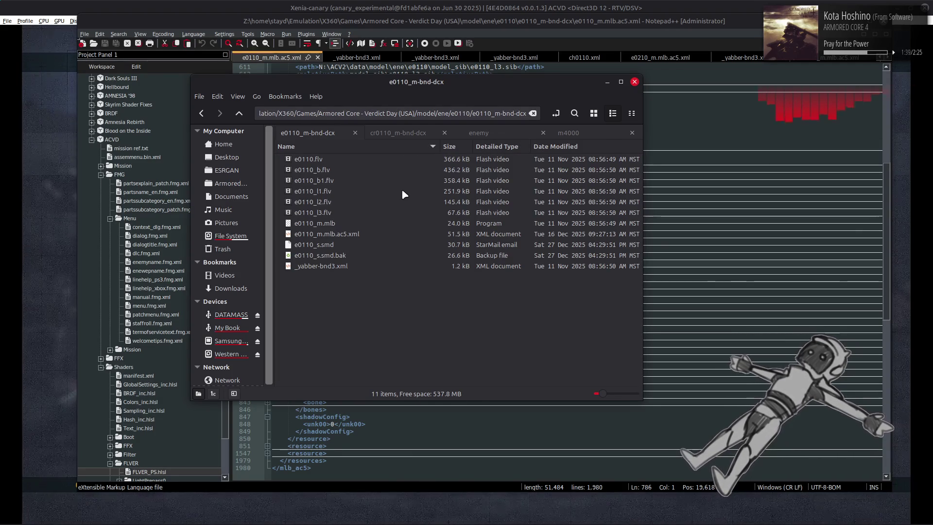
left_click(563, 26)
scroll(468, 204, "up", 6)
scroll(467, 204, "up", 5)
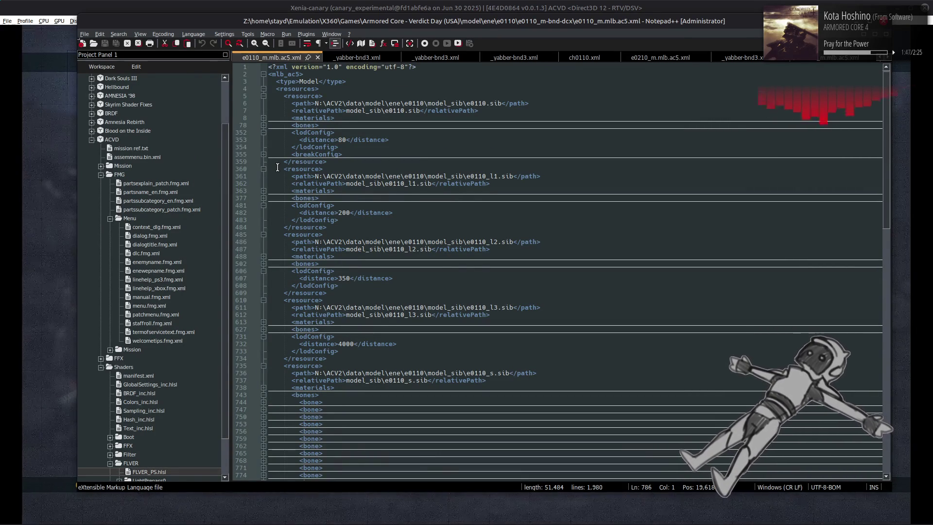
left_click(264, 125)
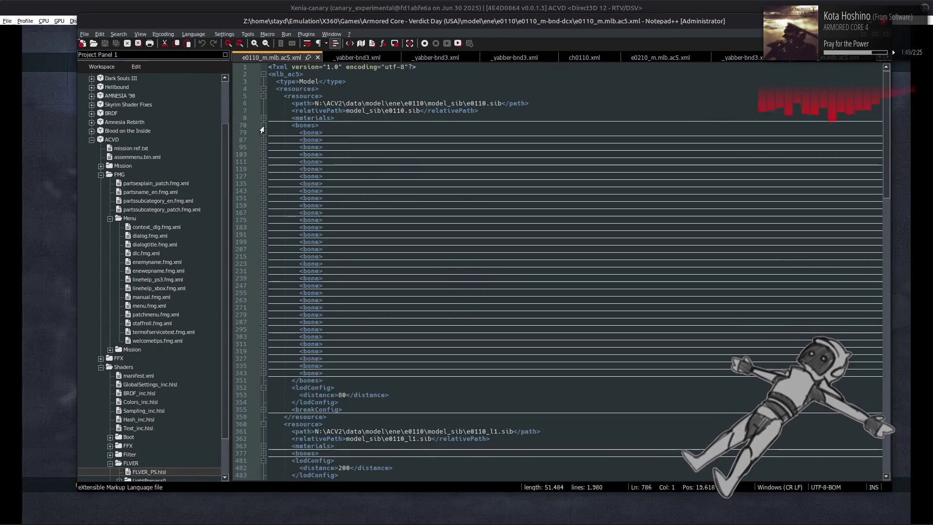
left_click(264, 132)
left_click(263, 147)
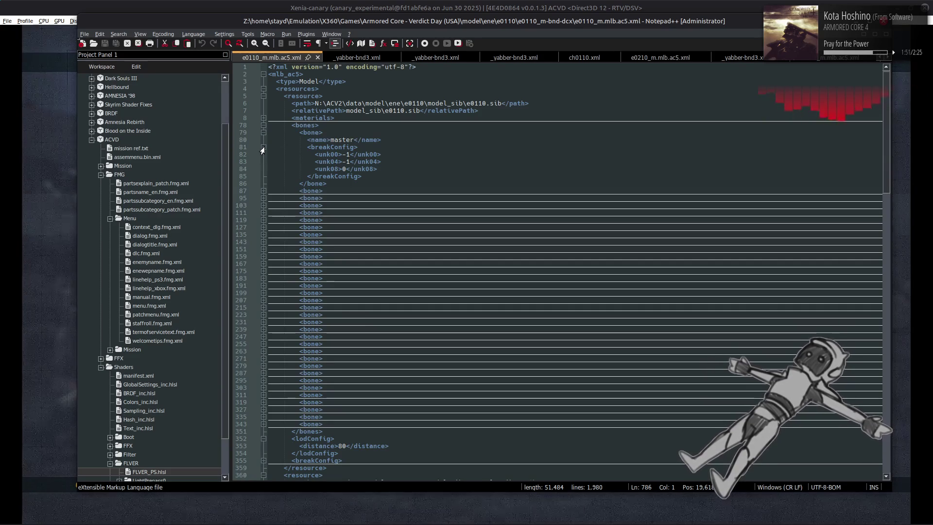
left_click(264, 125)
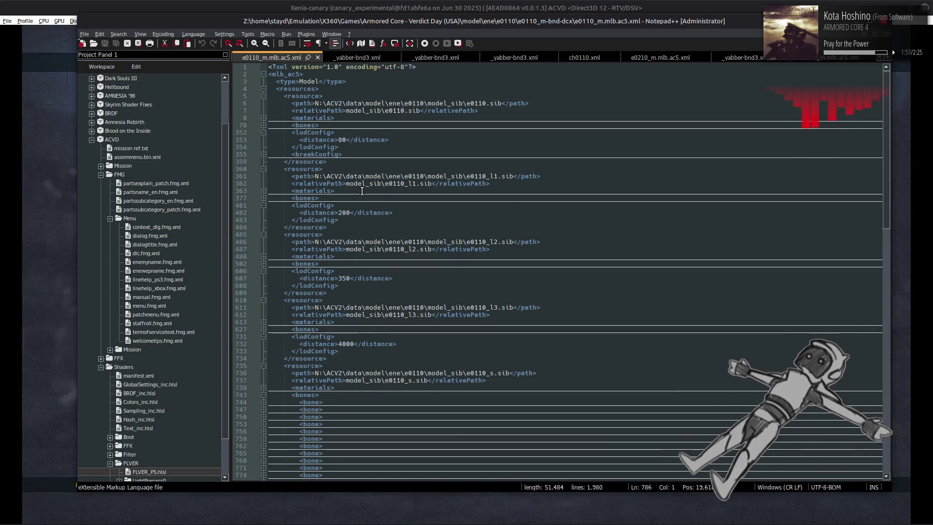
left_click(264, 388)
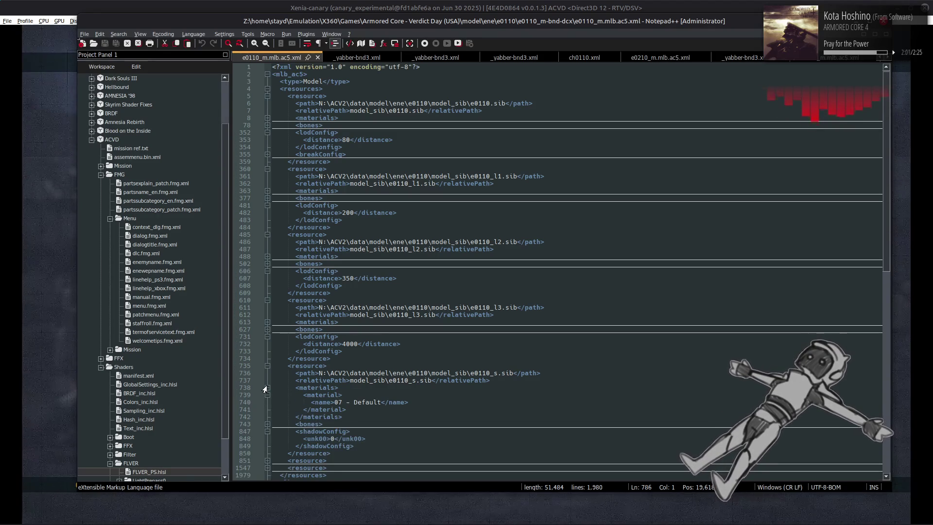
left_click(266, 388)
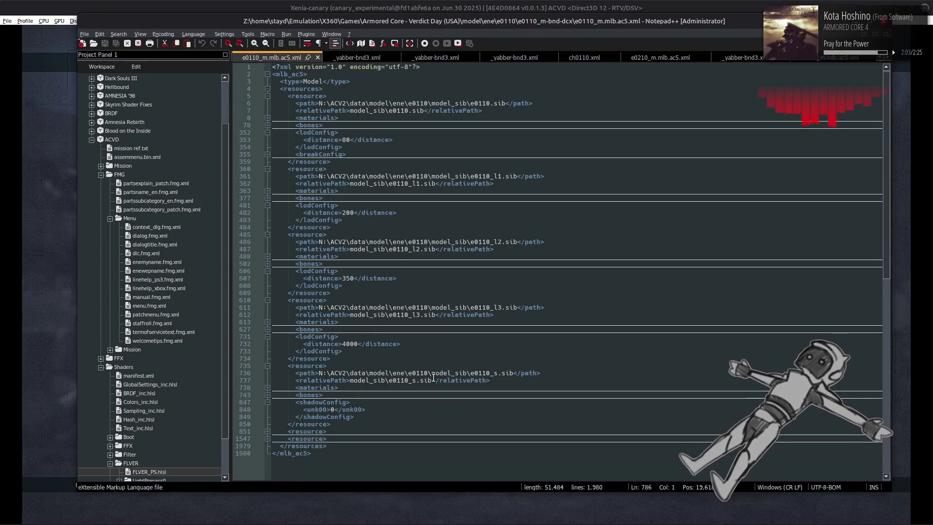
left_click(267, 322)
left_click(267, 322)
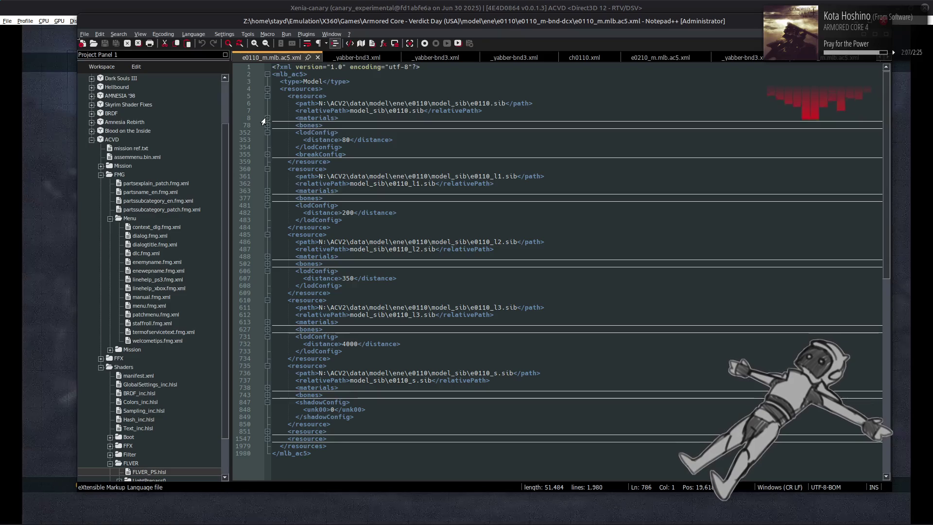
left_click(267, 118)
left_click(266, 147)
left_click(263, 140)
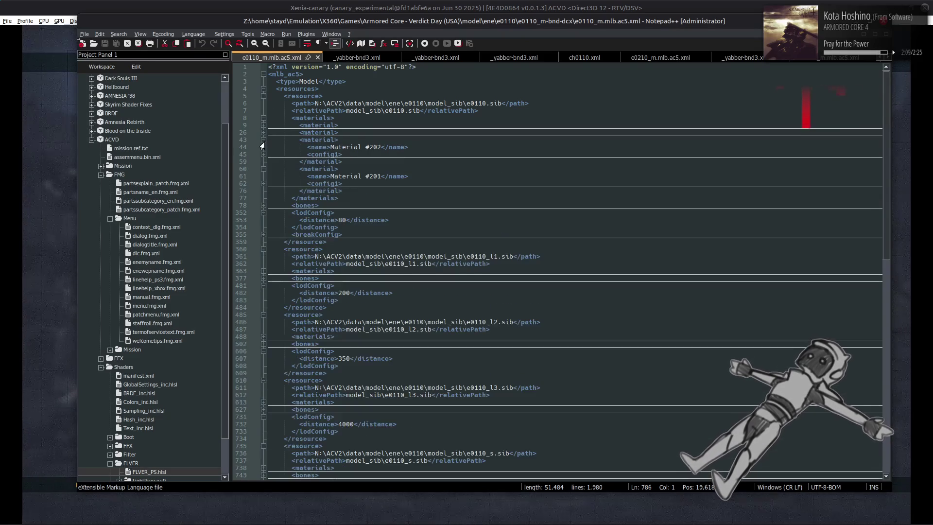
left_click(263, 133)
left_click(263, 125)
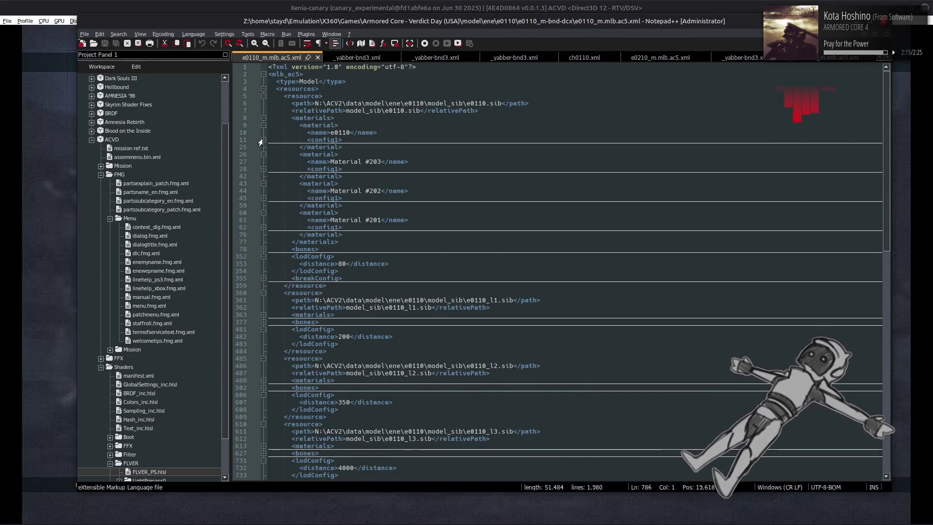
left_click(261, 141)
left_click(262, 141)
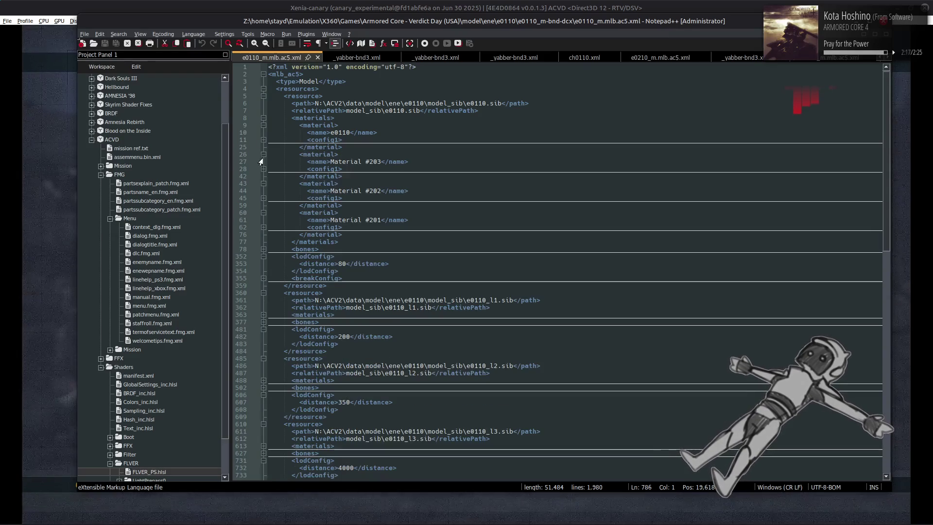
left_click(262, 169)
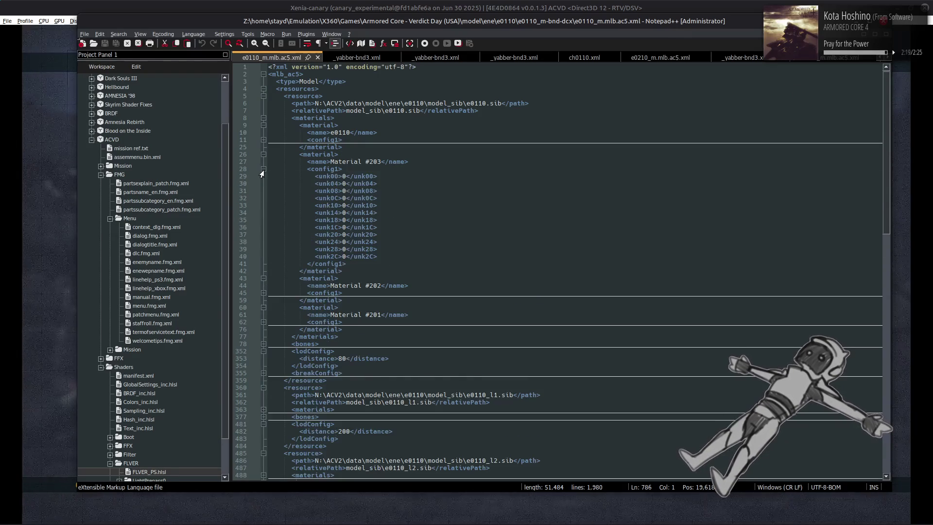
left_click(262, 169)
left_click(262, 198)
left_click(262, 198)
left_click(263, 227)
left_click(263, 227)
left_click(263, 118)
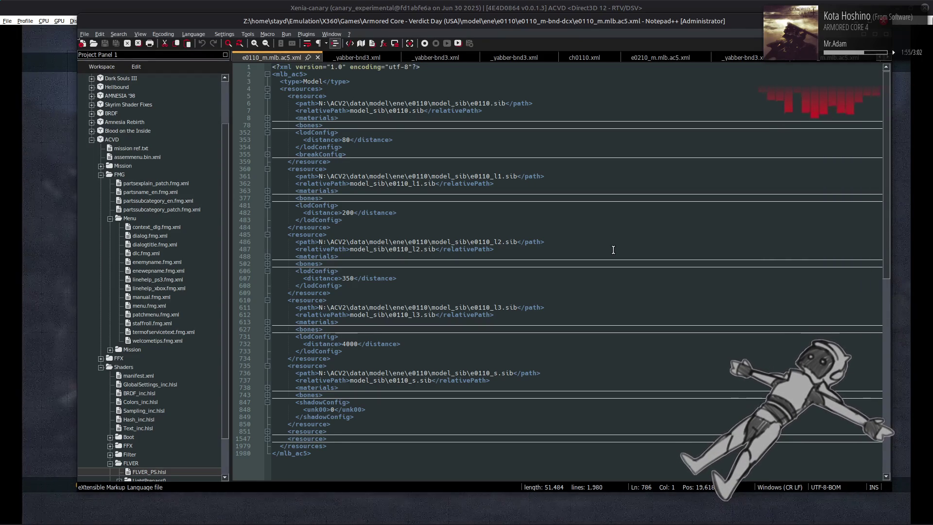
left_click(614, 250)
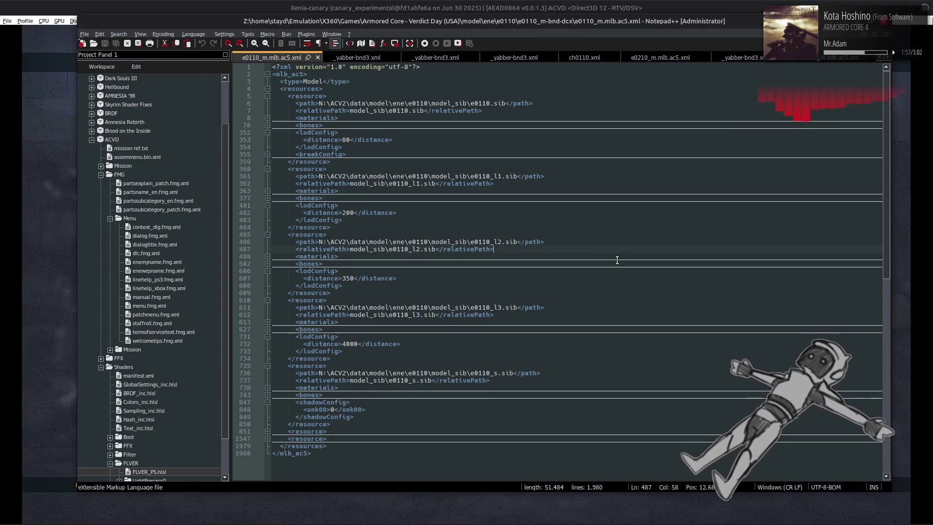
Repack e0110_m-bnd-dcx into e0110_m.bnd.dcx (652.3 kB) and start the AC test sortie in Xenia
key("alt+Tab")
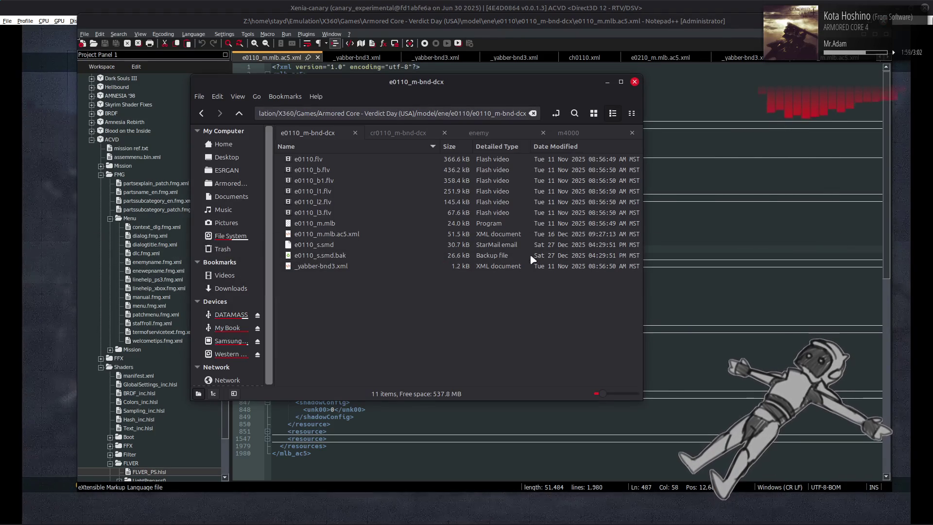
key("BackSpace")
right_click(356, 164)
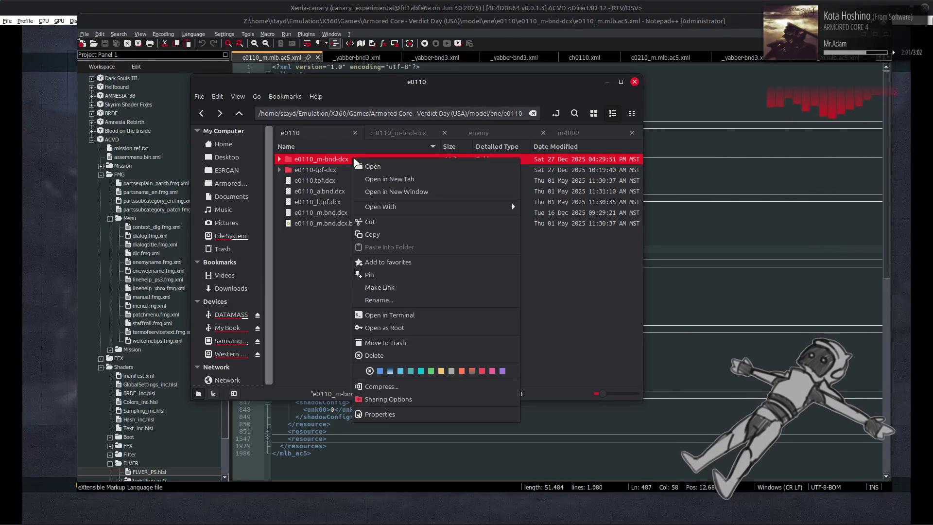
mouse_move(442, 212)
left_click(575, 250)
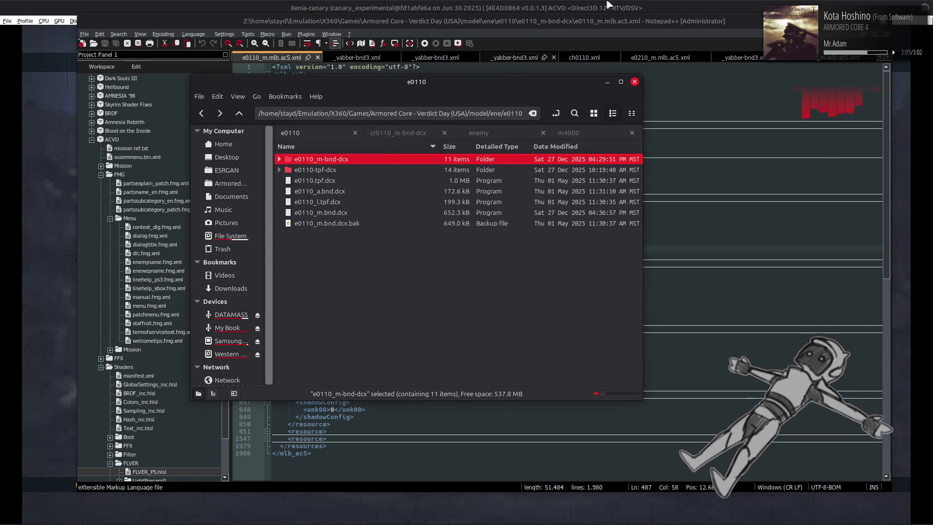
left_click(575, 4)
key("Return")
key("Return")
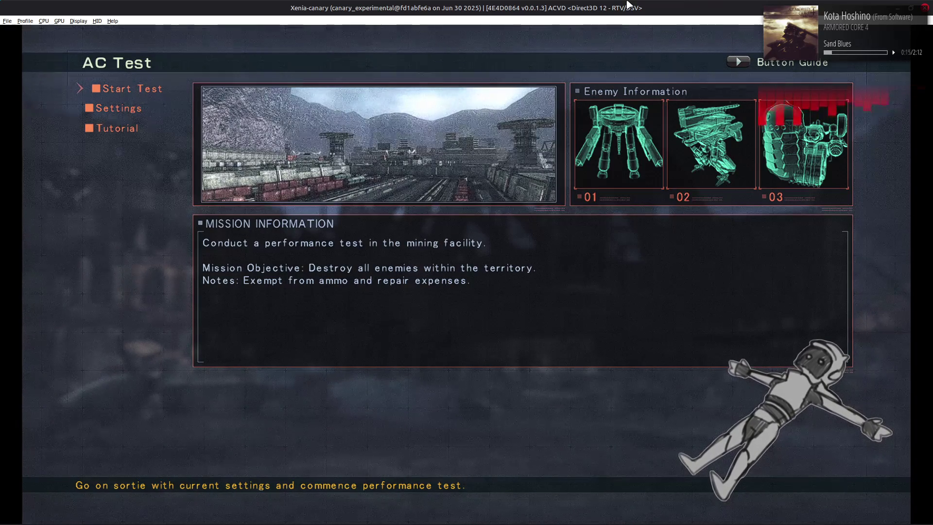
Move up through the AC Test menu on the mining-facility briefing
key("Up")
key("Up")
Cycle the AC Test menu between Start Test and Tutorial, then switch to Blender
key("Down")
key("Down")
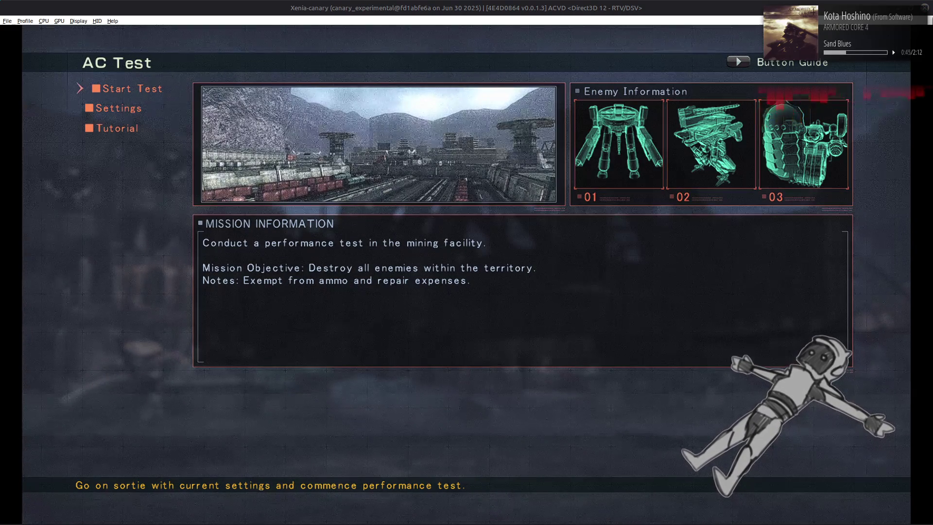
key("Up")
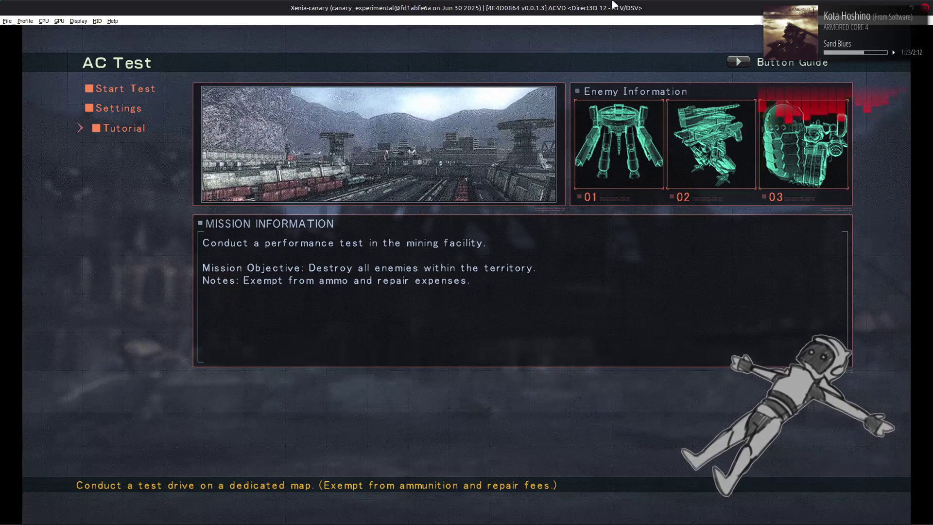
key("alt+Tab")
key("alt+Tab")
key("alt+Tab")
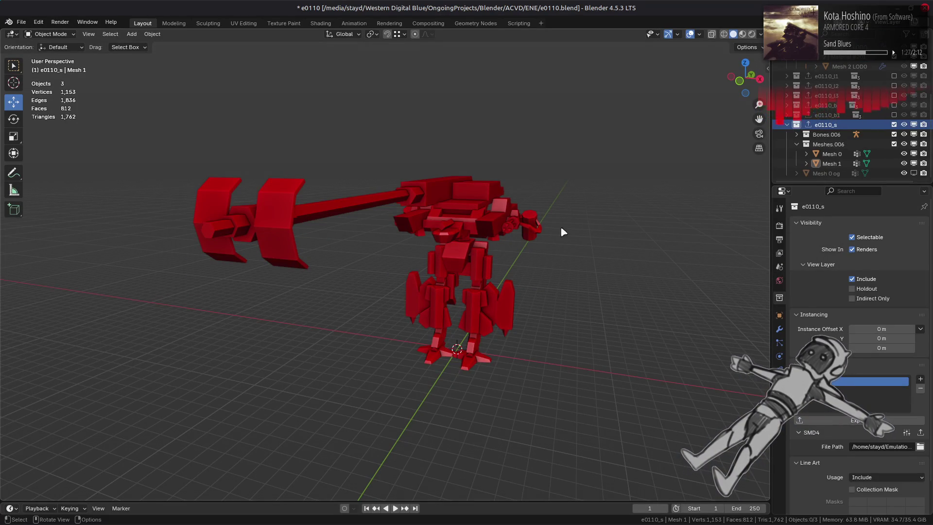
Bring the Firefox window with JAVAhurt.pdf forward at page 18, then switch to the GitHub tab
mouse_move(589, 521)
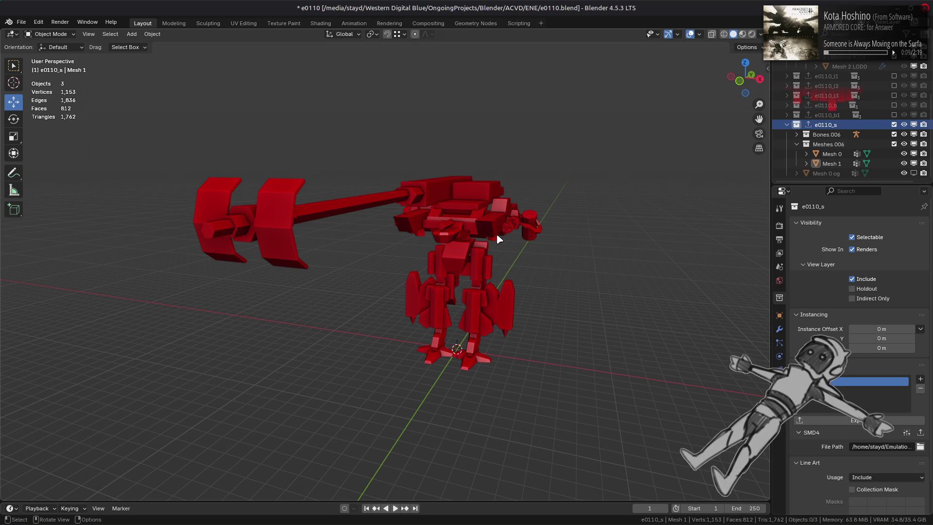
mouse_move(616, 523)
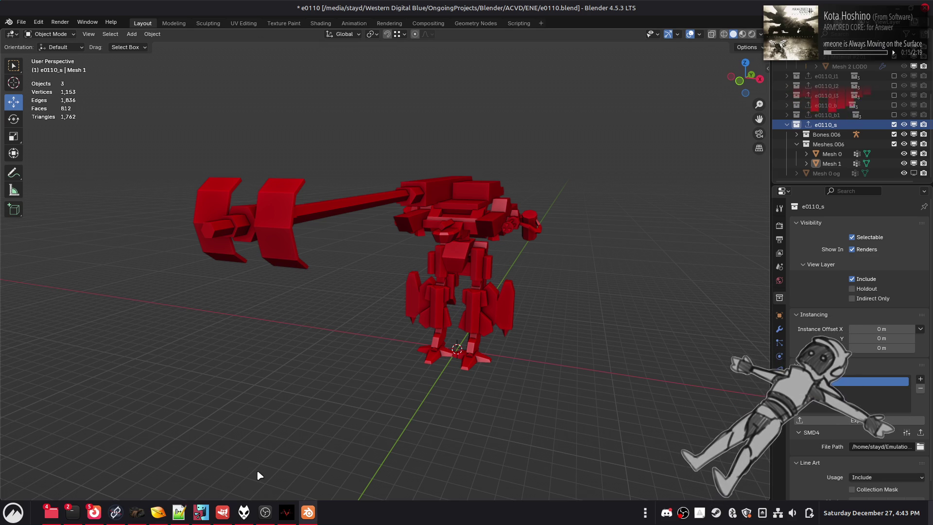
mouse_move(93, 512)
left_click(144, 493)
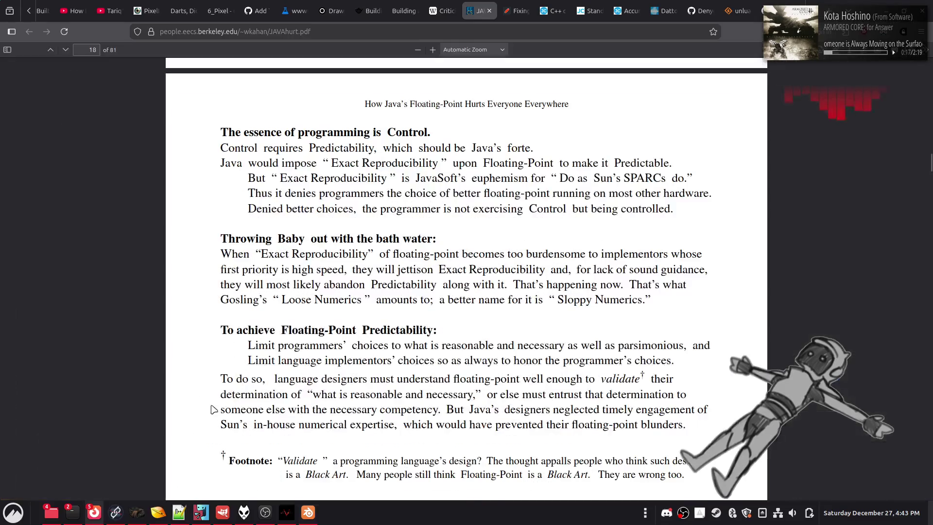
scroll(366, 4, "up", 8)
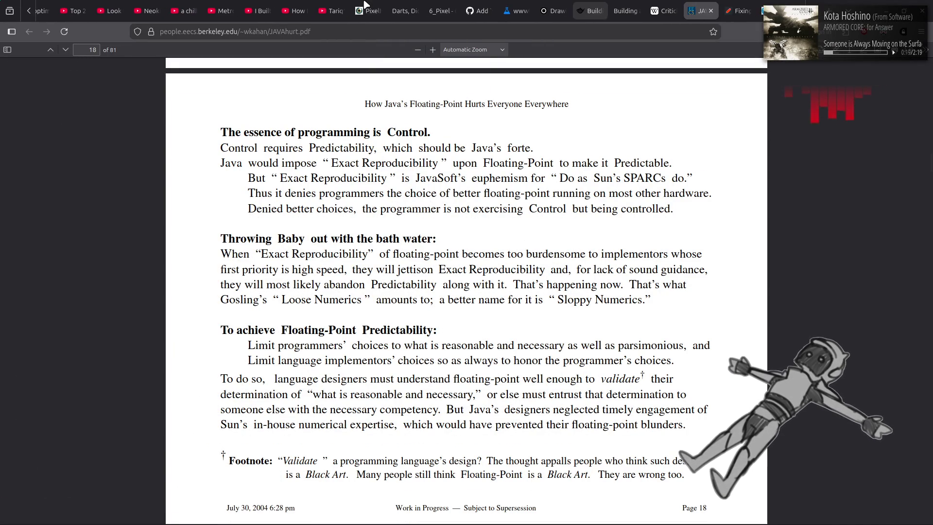
scroll(366, 4, "down", 8)
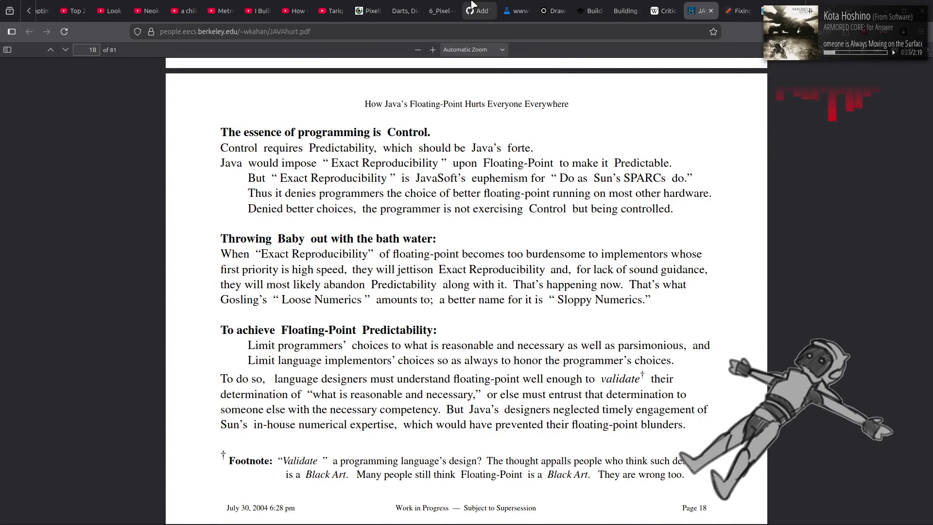
left_click(514, 11)
Open the Godot issues list and read issue #114371 about fog on materials with additive blending
middle_click(75, 80)
left_click(534, 6)
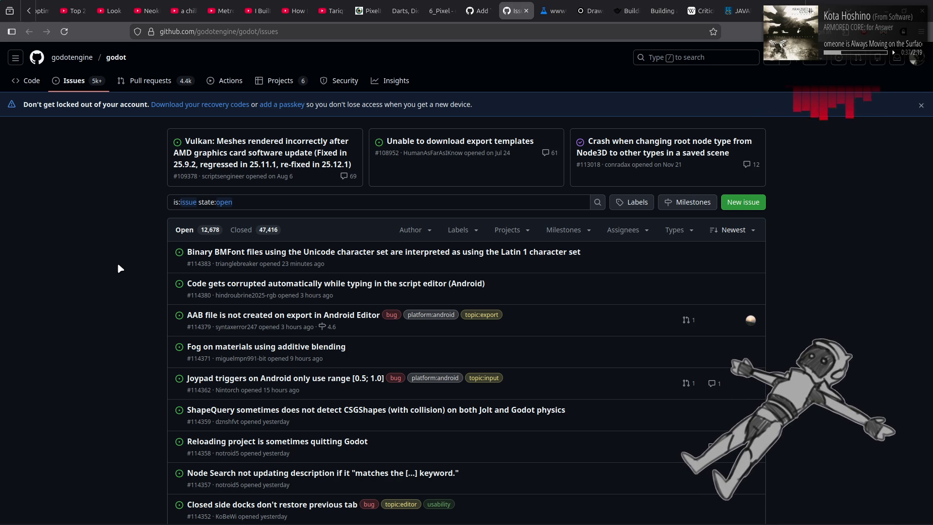
scroll(118, 265, "down", 2)
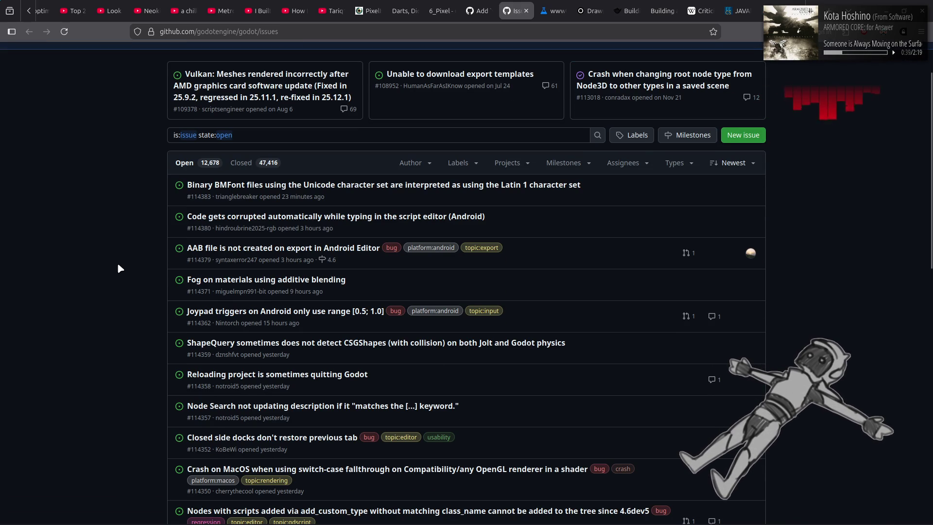
mouse_move(234, 277)
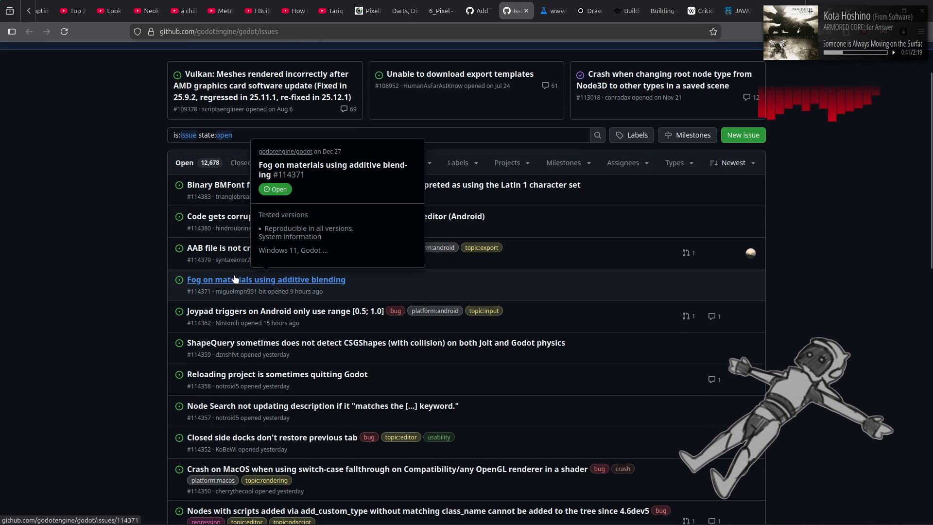
left_click(234, 278)
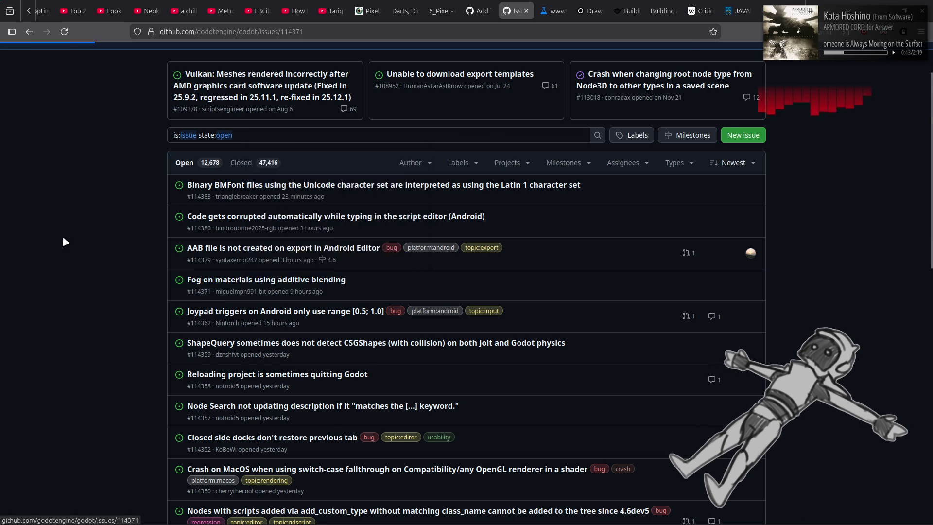
scroll(65, 236, "down", 5)
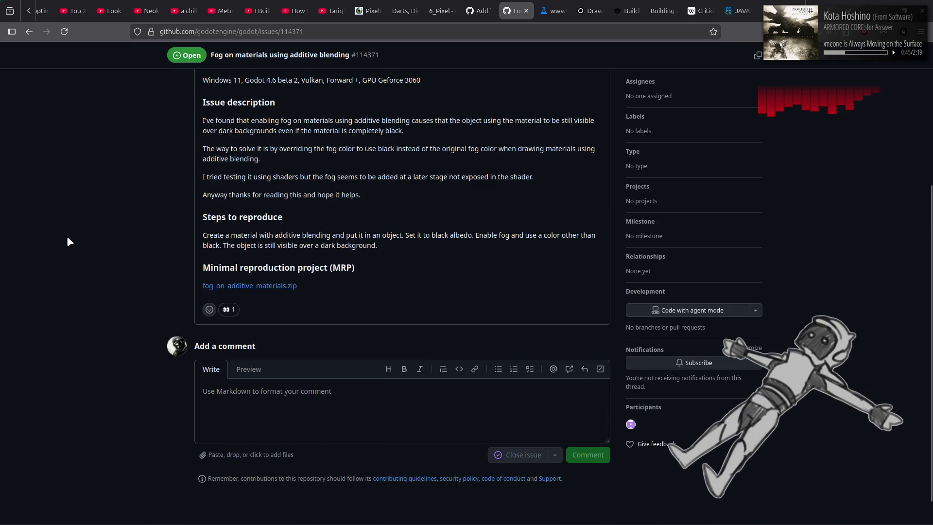
scroll(68, 241, "up", 4)
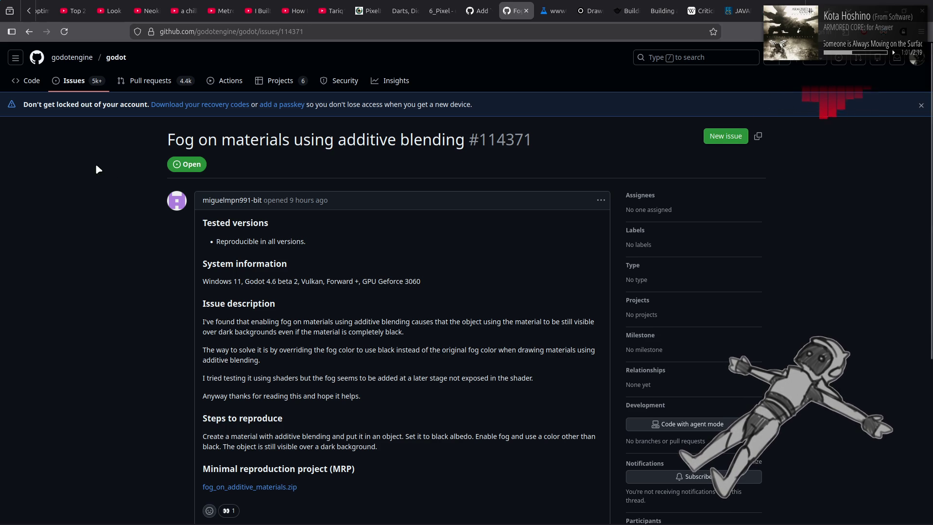
Return to the issues and open the Node3D.rotation clarification pull request #114378
key("alt+Left")
left_click(138, 81)
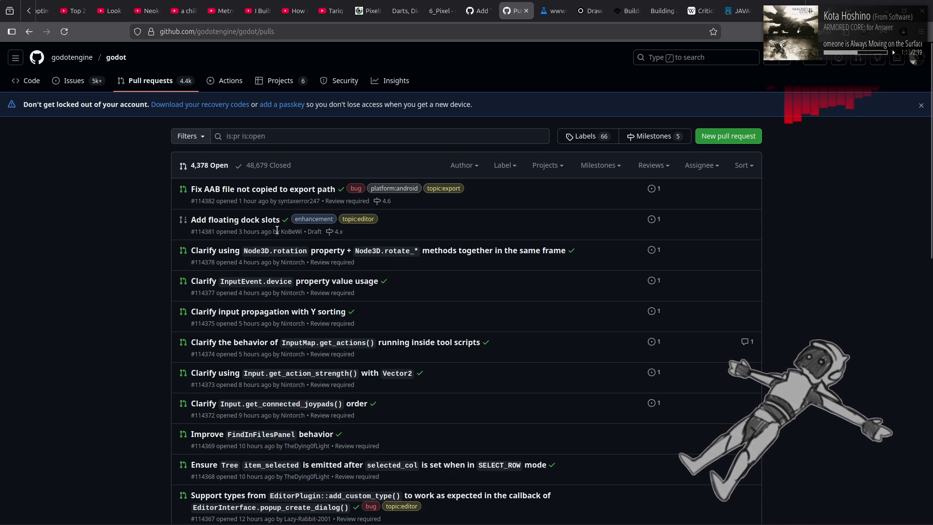
left_click(281, 252)
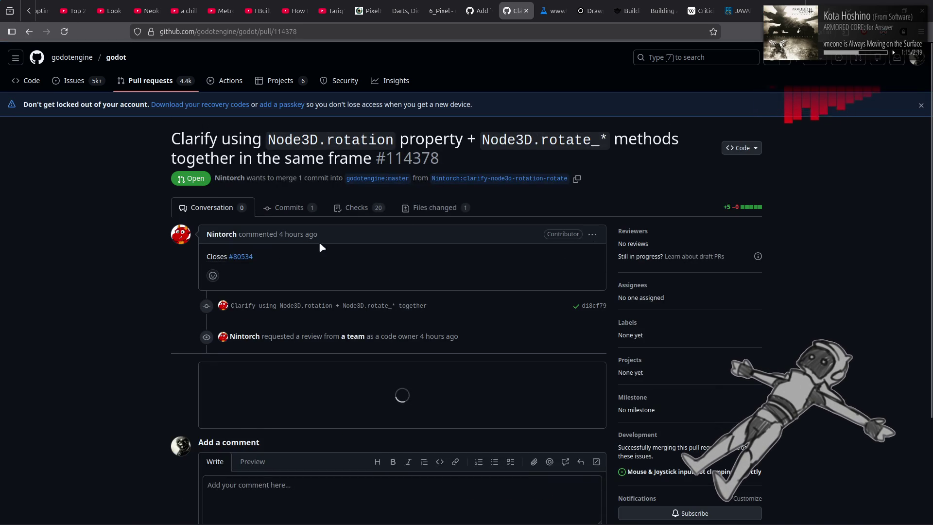
Check the Node3D.rotation PR's changed files, then open PR #114373 from the list
left_click(448, 208)
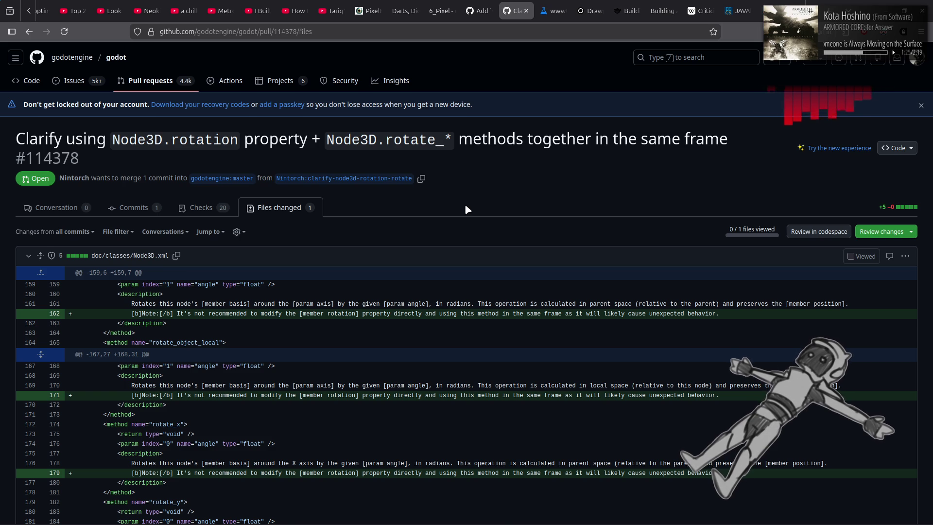
key("alt+Left")
key("alt+Left")
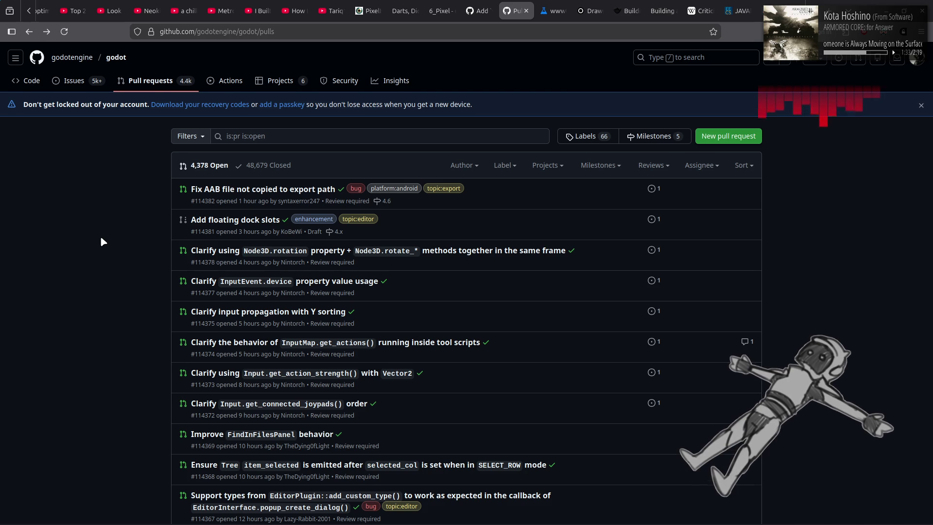
scroll(101, 238, "down", 2)
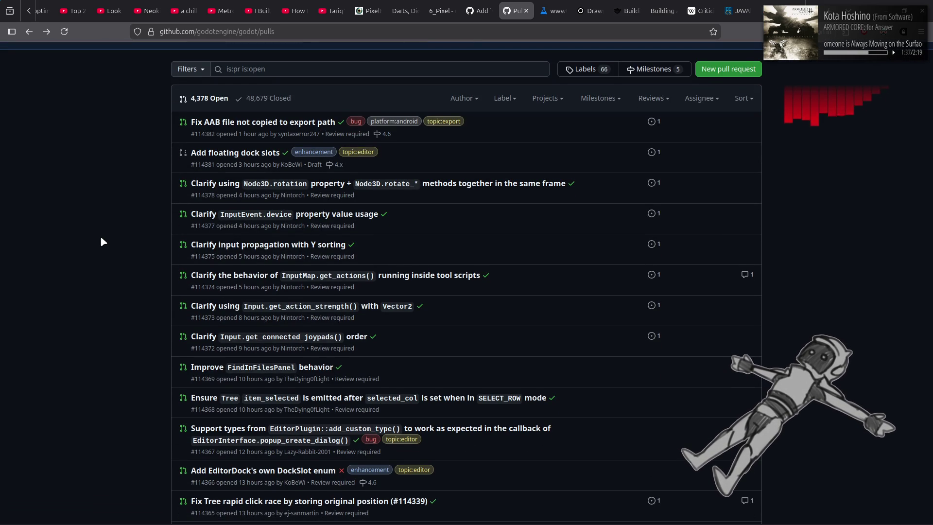
left_click(237, 307)
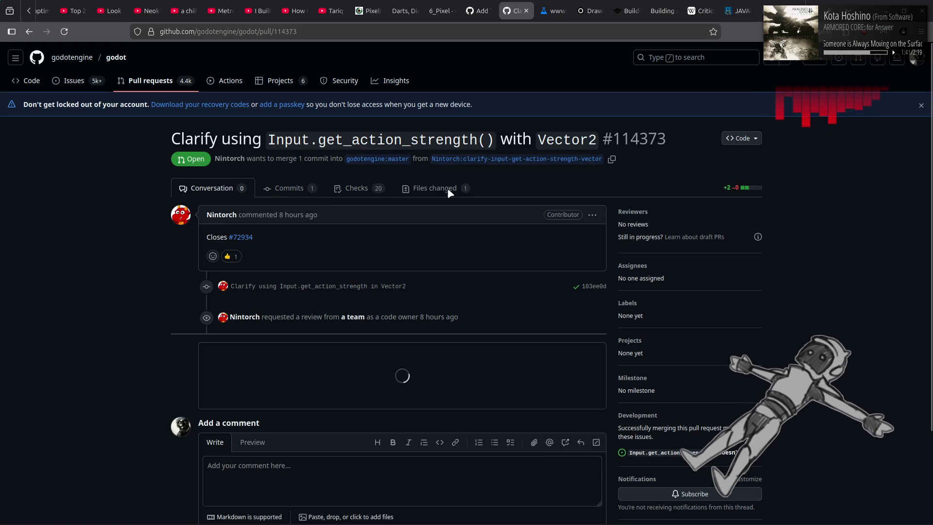
Review #114373's Input.xml change, selecting the line 74 get_vector sentence, then return to the list
left_click(450, 189)
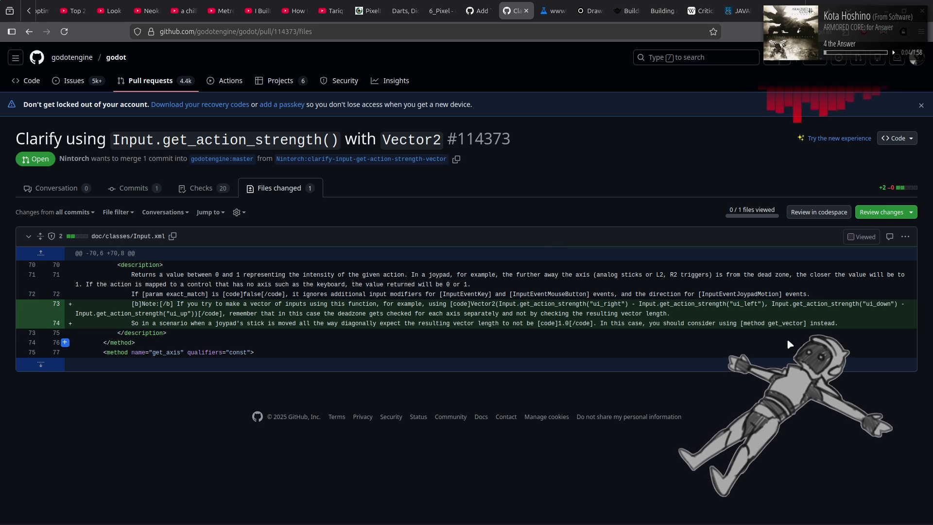
left_click_drag(597, 324, 861, 326)
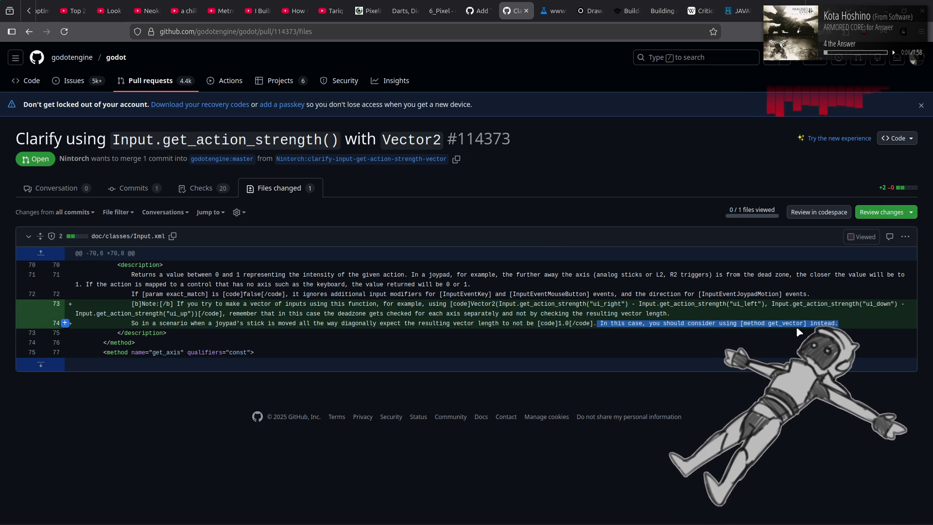
left_click(823, 301)
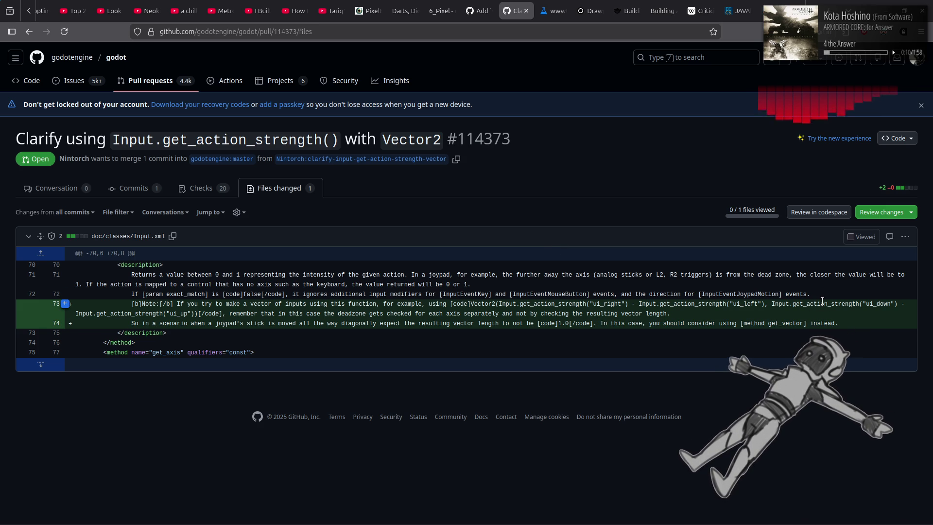
key("alt+Left")
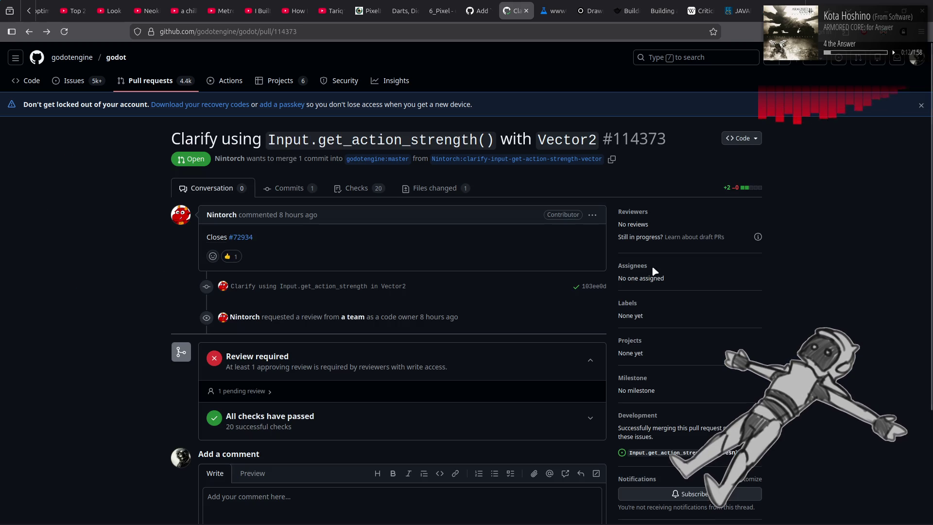
key("alt+Left")
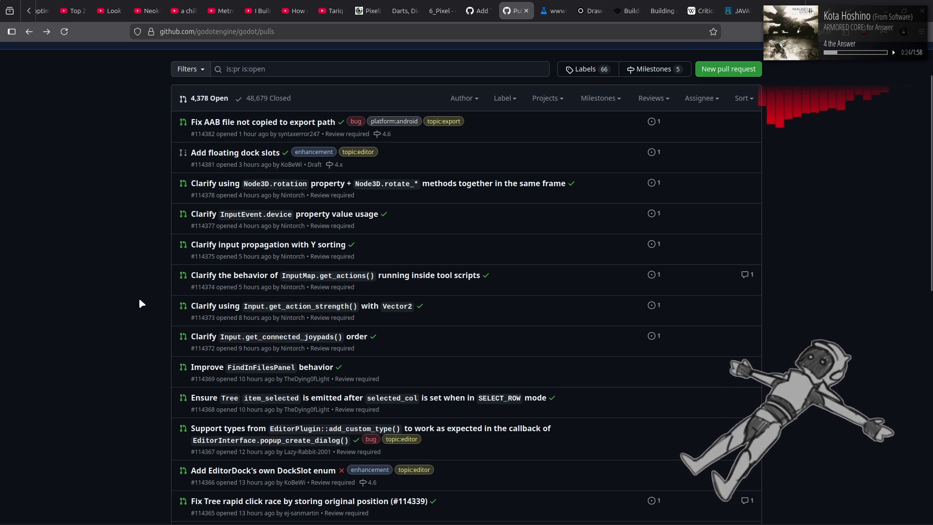
left_click(206, 368)
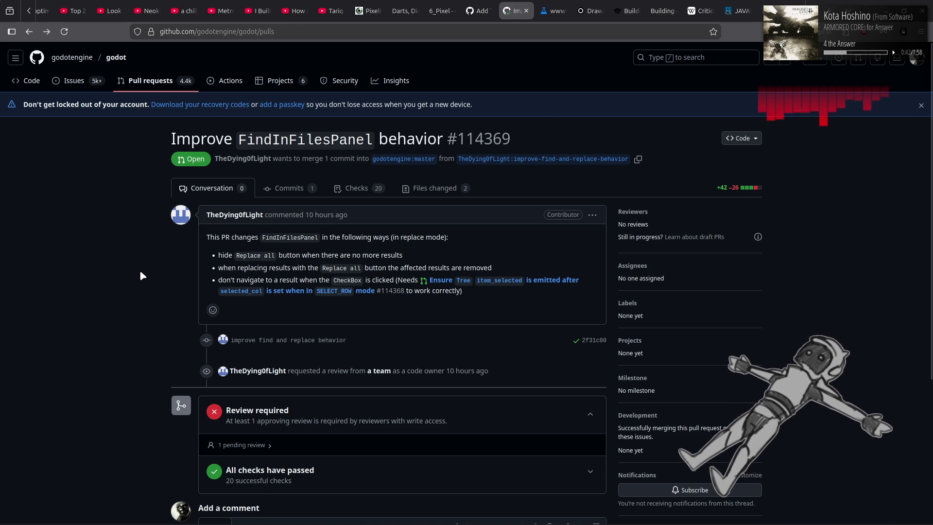
key("alt+Left")
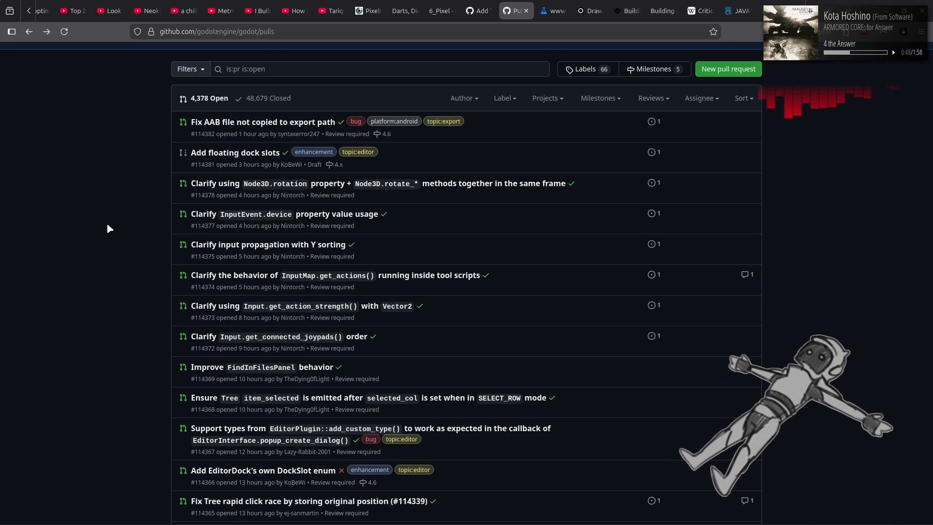
scroll(107, 223, "up", 2)
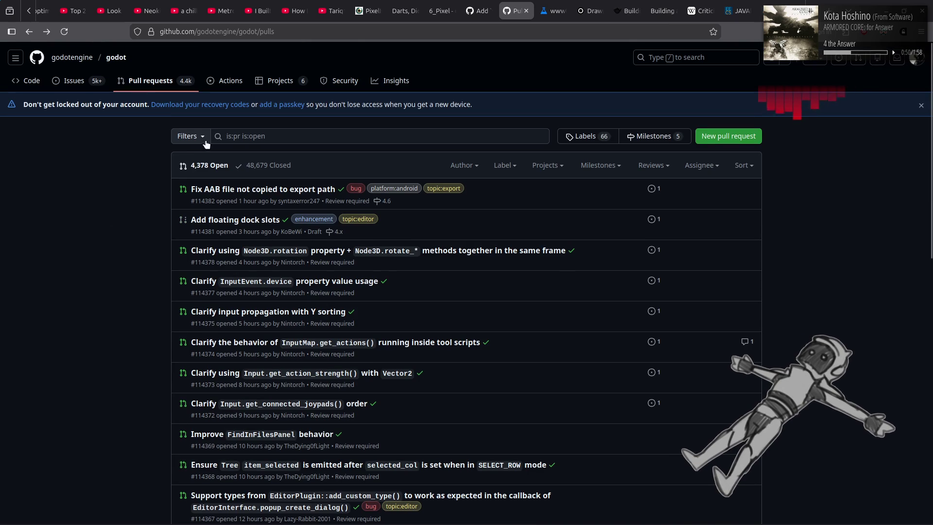
left_click(367, 28)
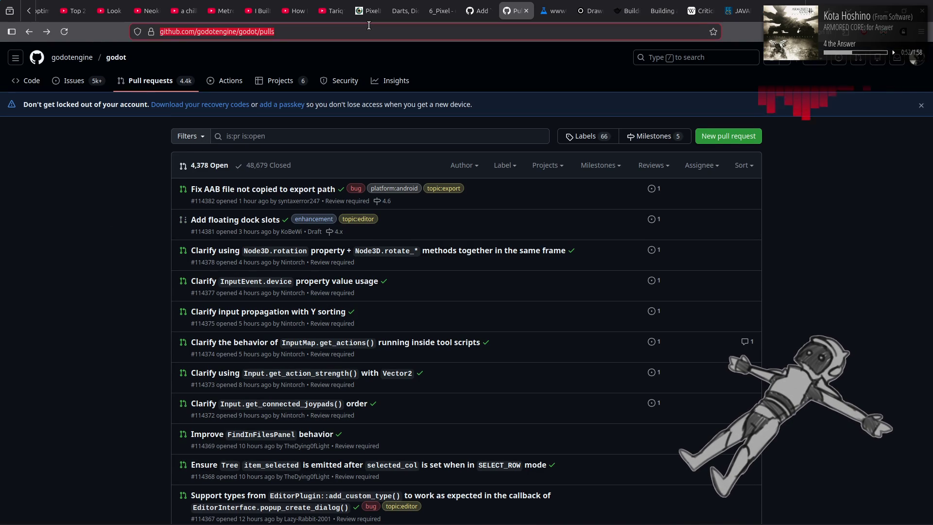
Go to projects.blender.org and list the blender/blender repository's pull requests
type("projec")
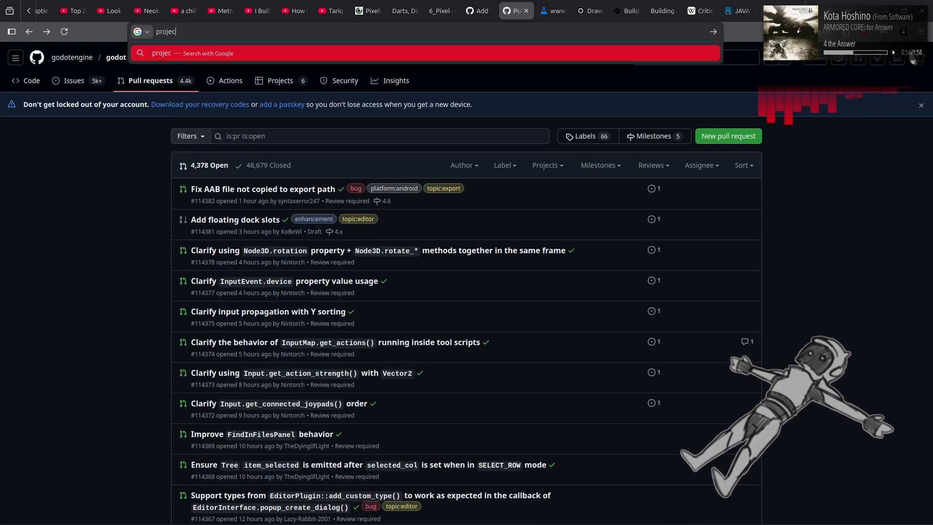
type("ts.blende")
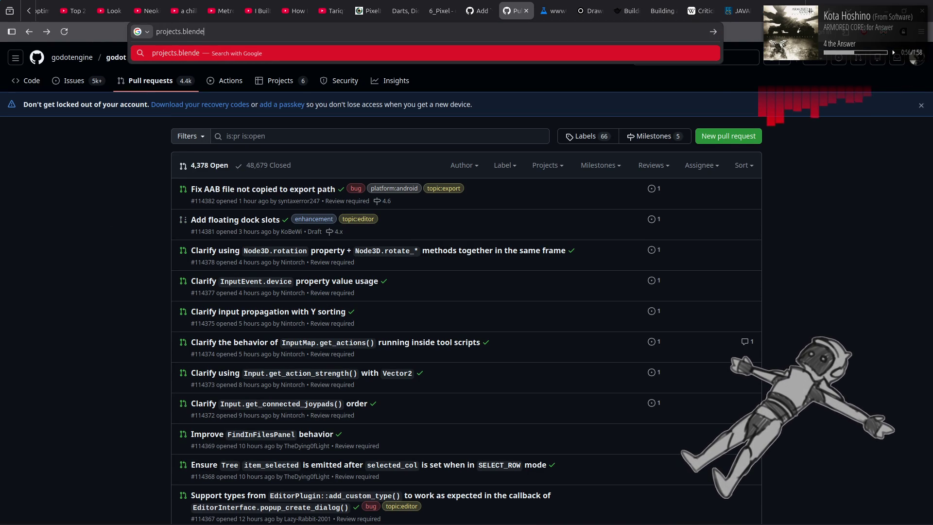
type("r.org")
key("Return")
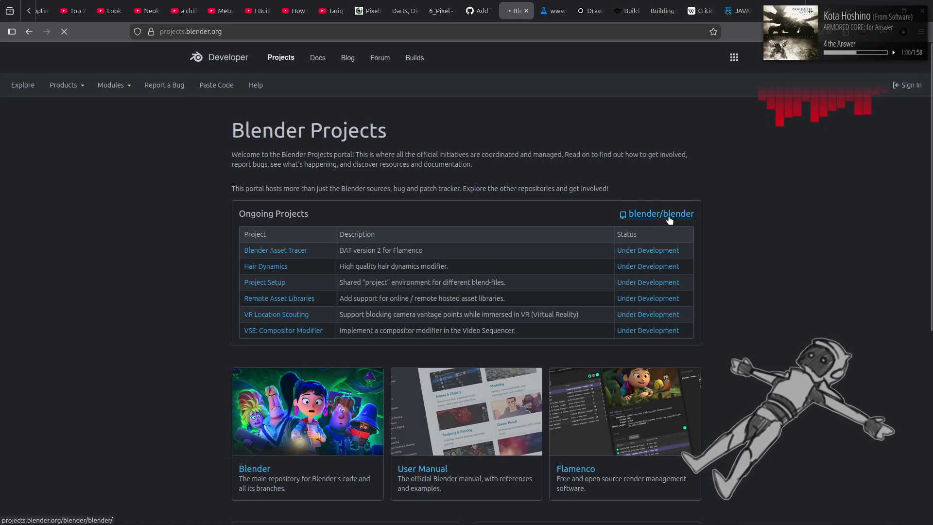
left_click(665, 215)
left_click(306, 130)
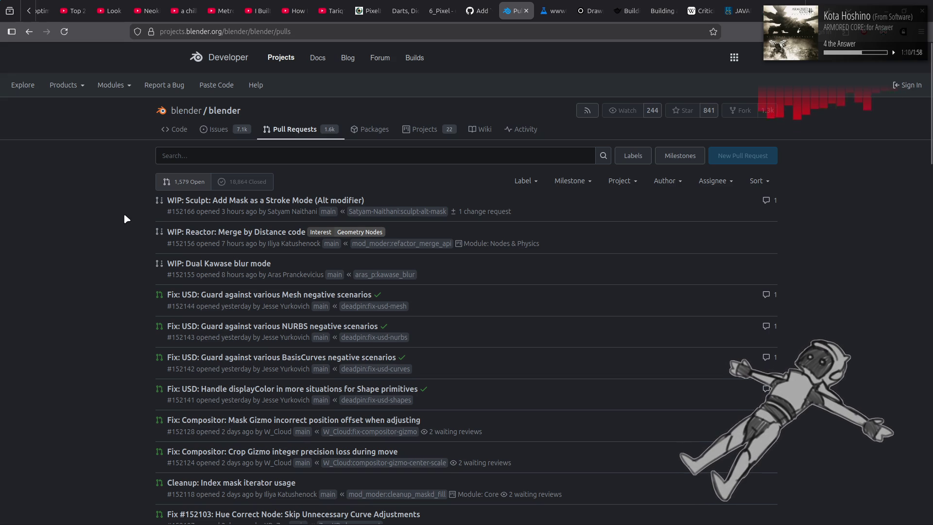
scroll(125, 219, "down", 2)
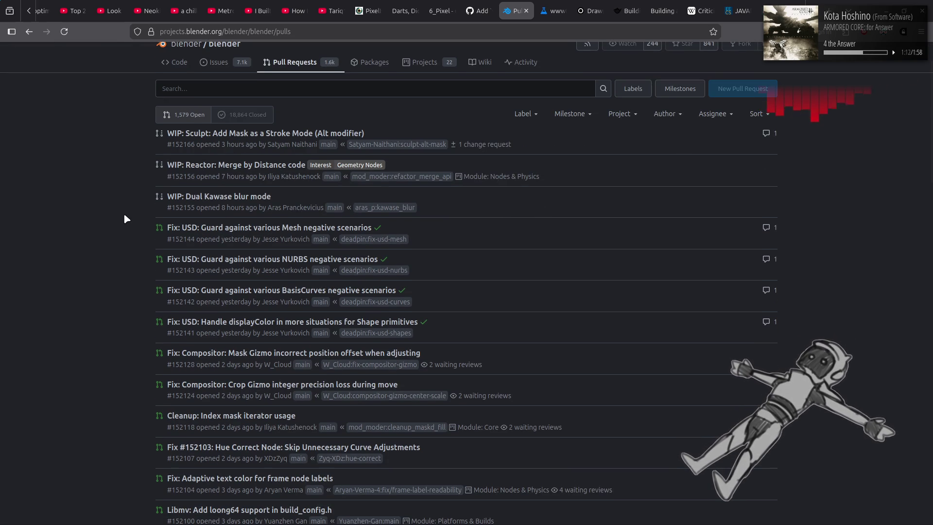
scroll(97, 206, "up", 2)
Open pull request #152156 'WIP: Reactor: Merge by Distance code' and view its changed files
left_click(272, 236)
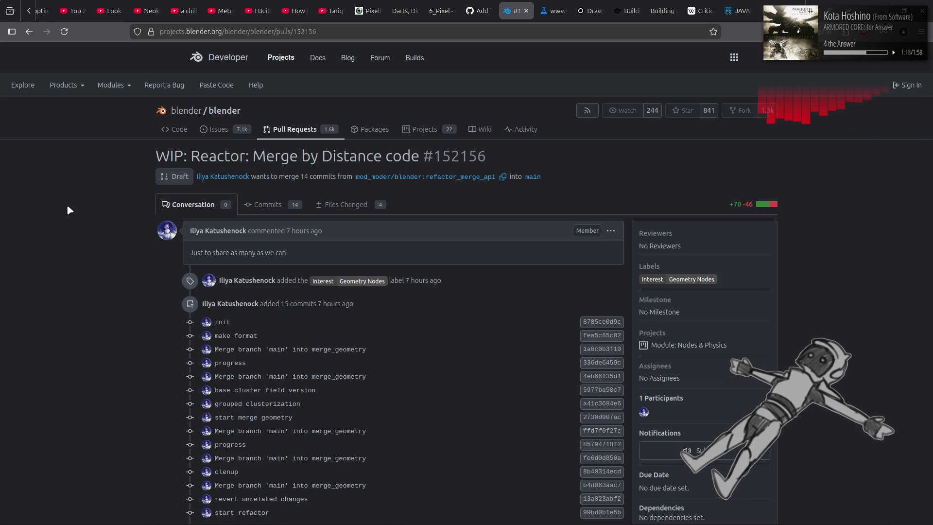
scroll(68, 209, "down", 5)
scroll(68, 209, "up", 5)
left_click(362, 205)
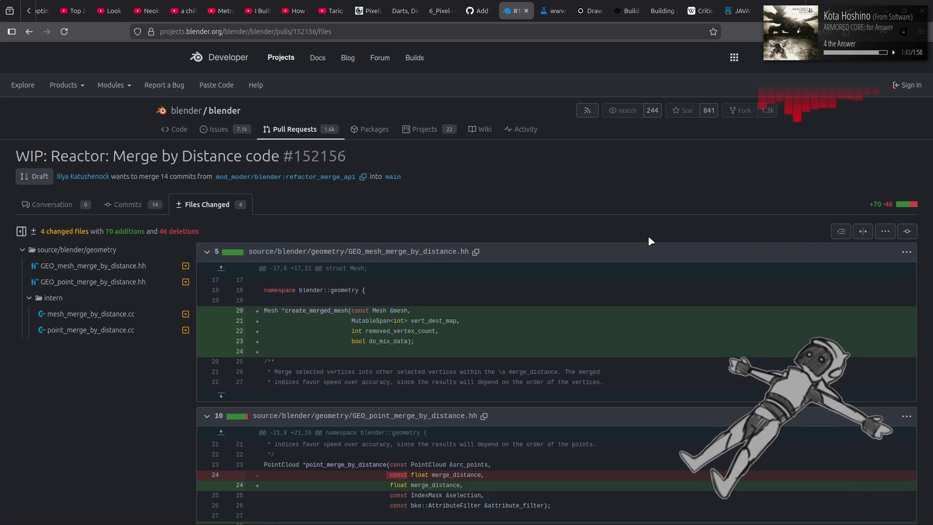
Read through the diff of the 4 changed files, then return to the Conversation page
scroll(649, 238, "down", 5)
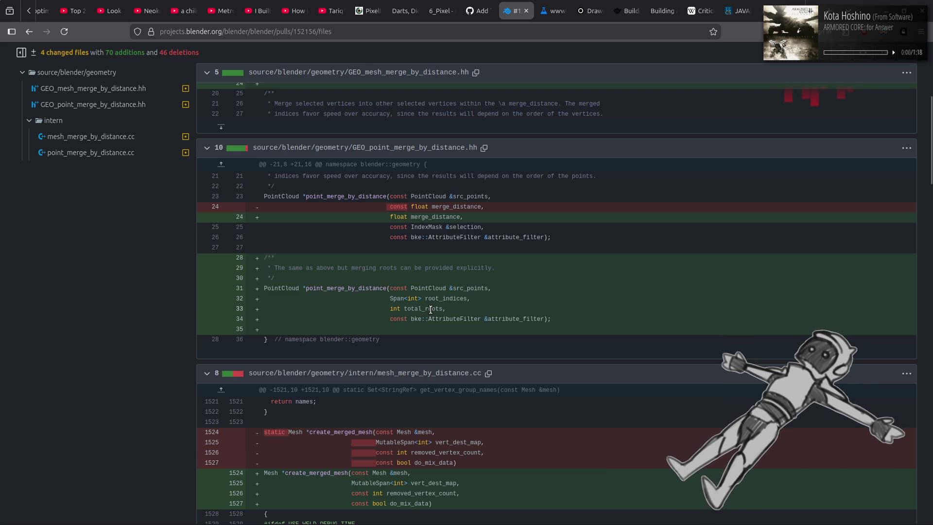
scroll(438, 311, "down", 5)
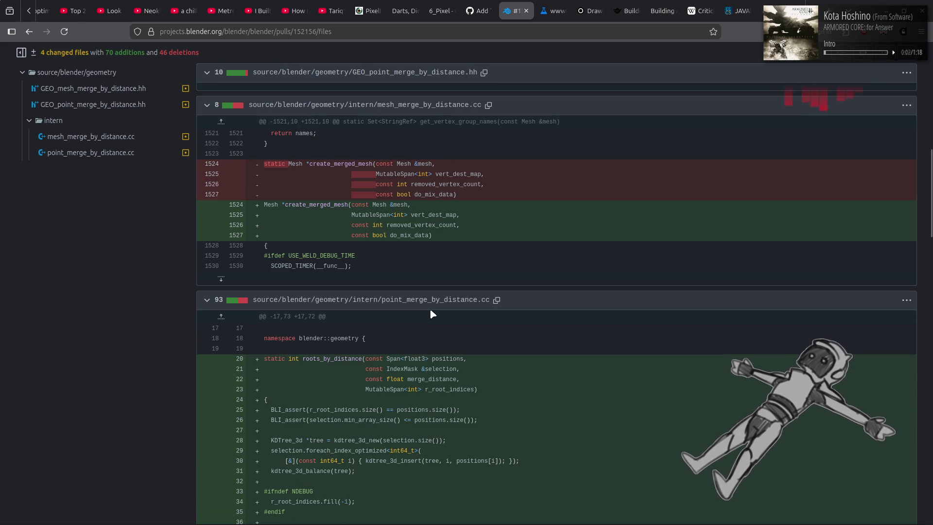
scroll(433, 314, "down", 1)
scroll(433, 313, "down", 1)
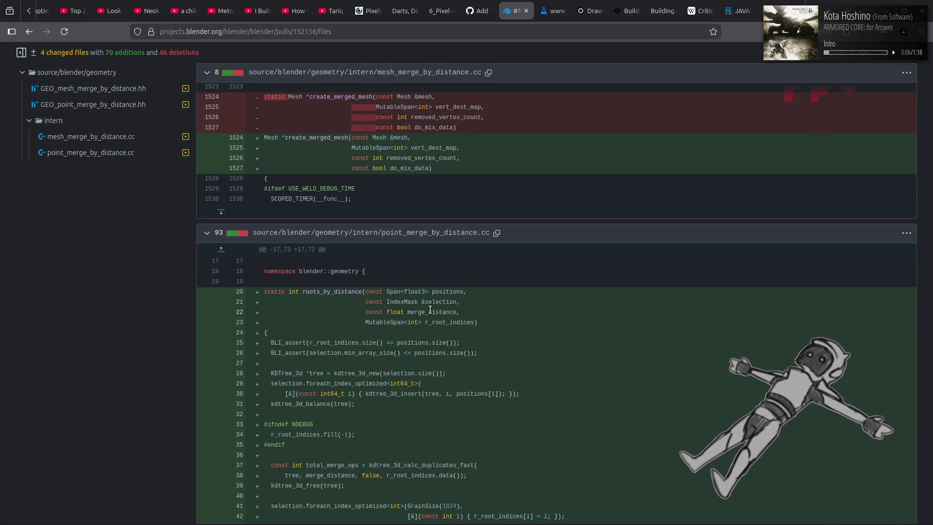
scroll(431, 309, "down", 3)
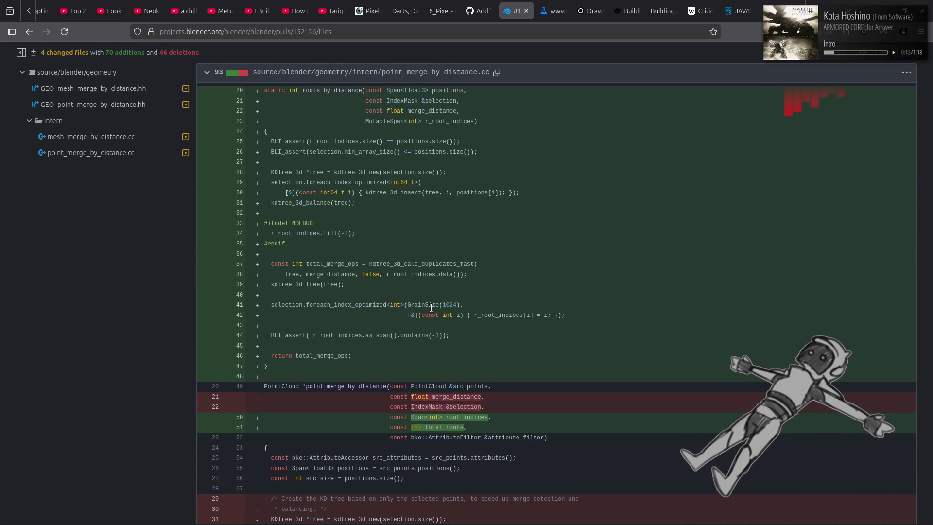
scroll(432, 308, "down", 3)
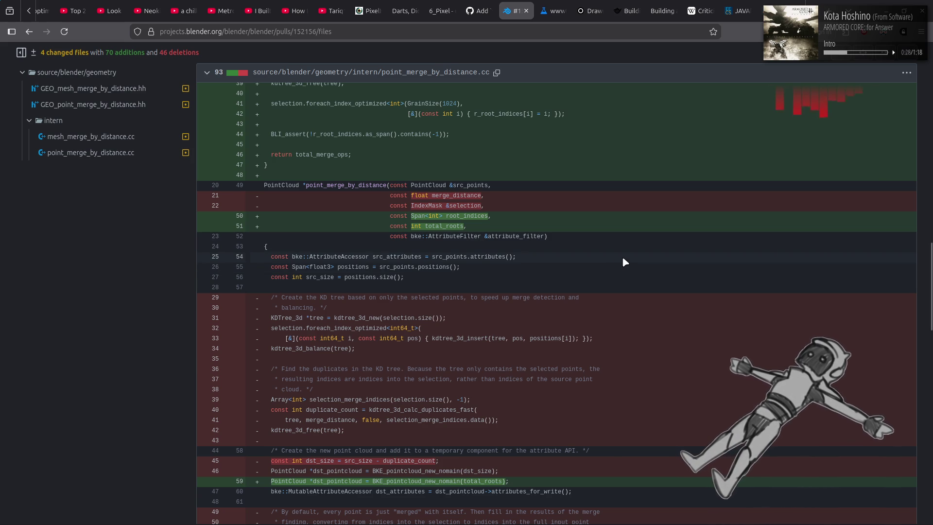
scroll(625, 262, "up", 5)
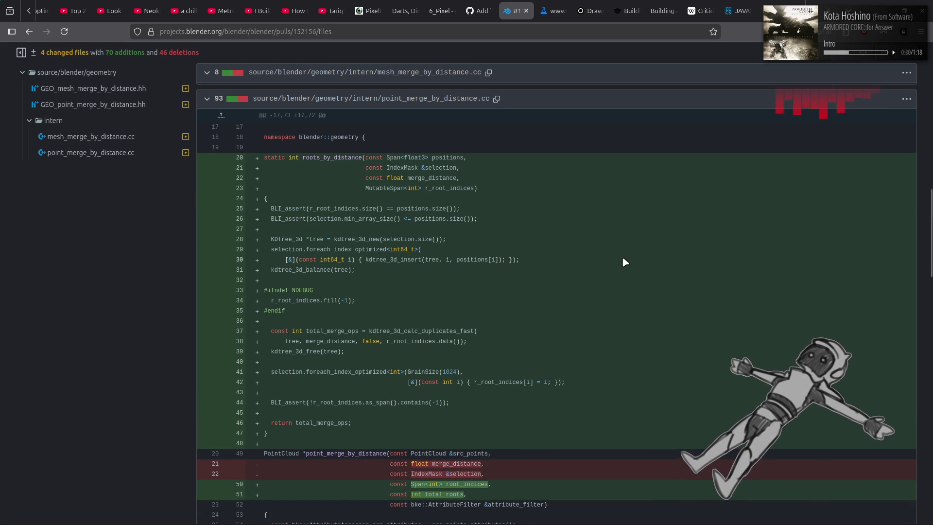
scroll(624, 260, "down", 9)
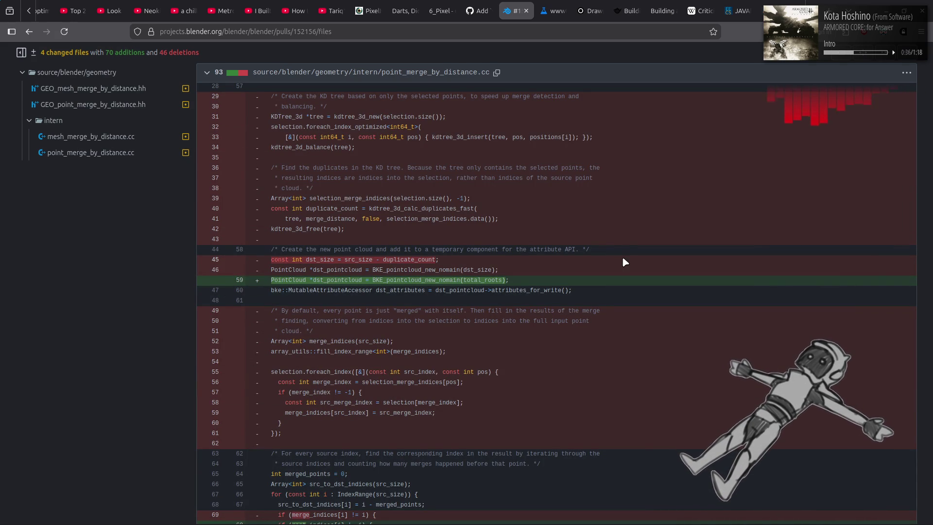
scroll(624, 262, "down", 5)
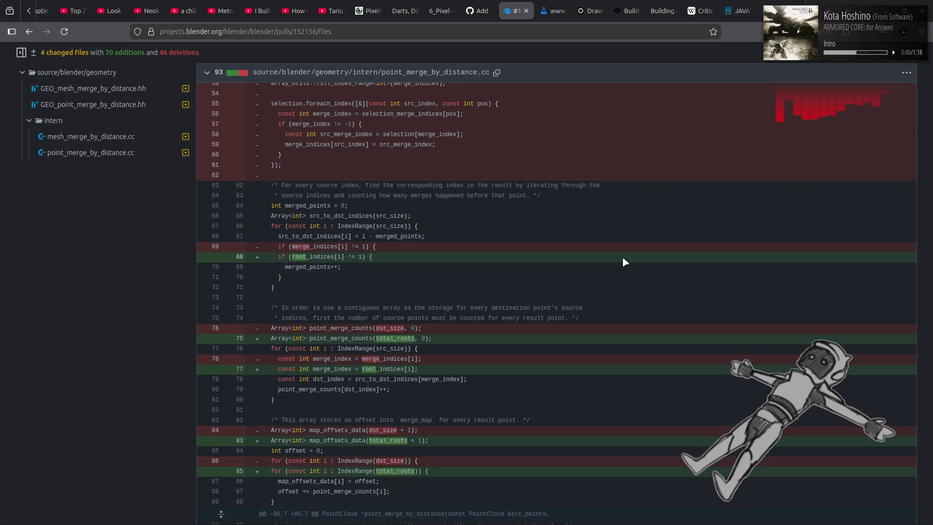
scroll(624, 262, "down", 10)
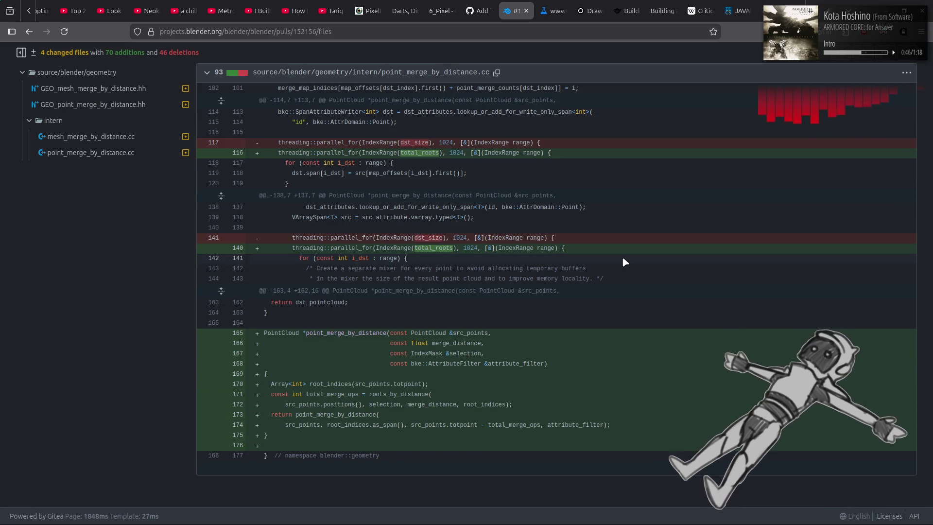
key("alt+Left")
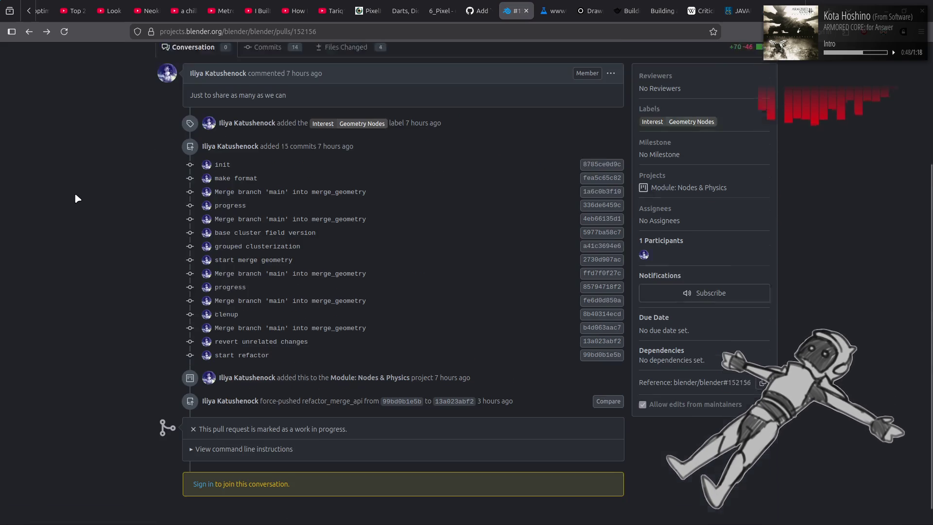
View the 'Cleanup: Index mask iterator usage' pull request, then open 'WIP: Dual Kawase blur mode'
key("alt+Left")
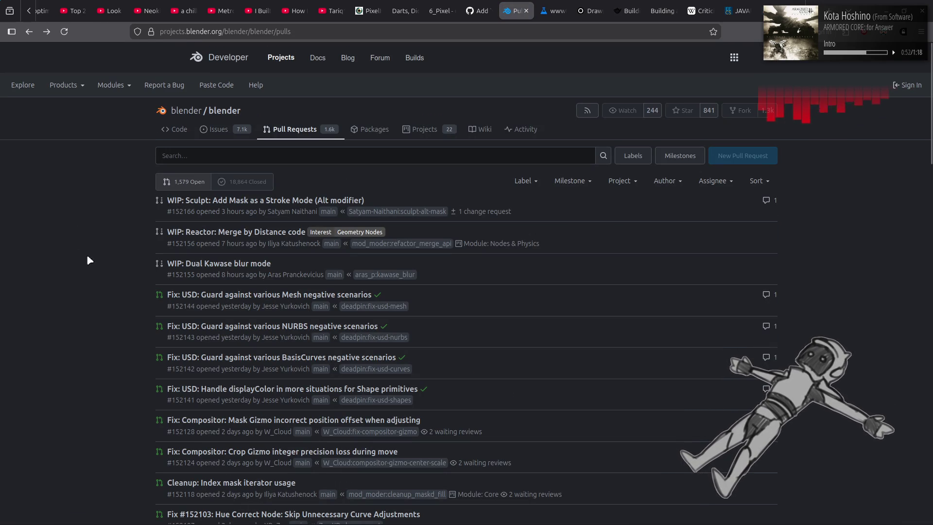
left_click(236, 484)
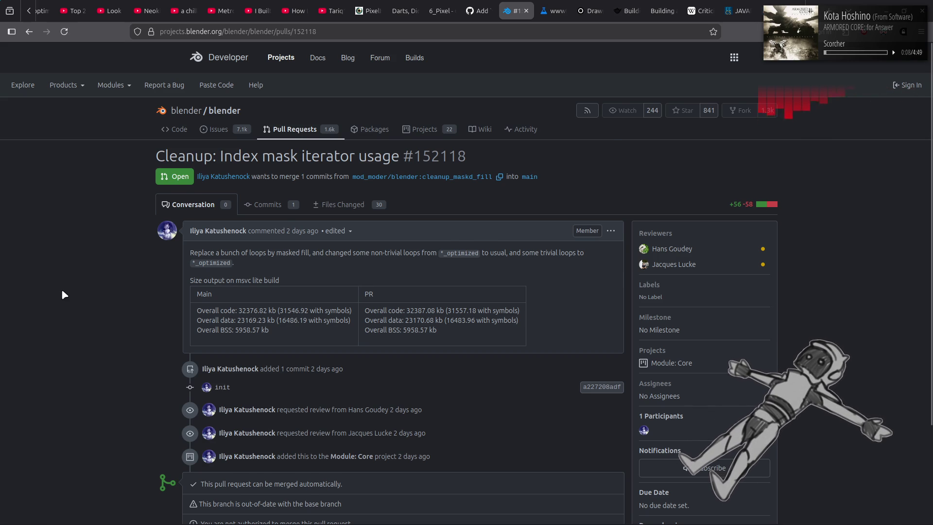
key("alt+Left")
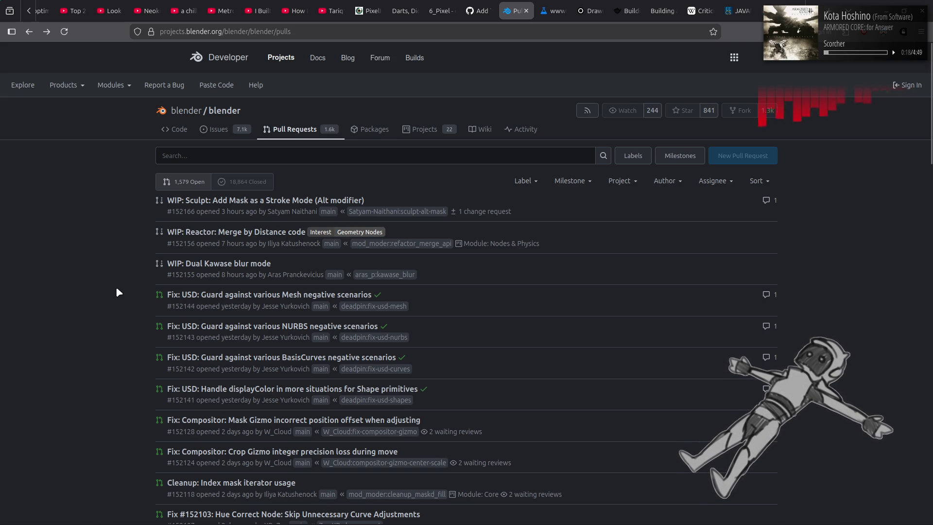
left_click(226, 265)
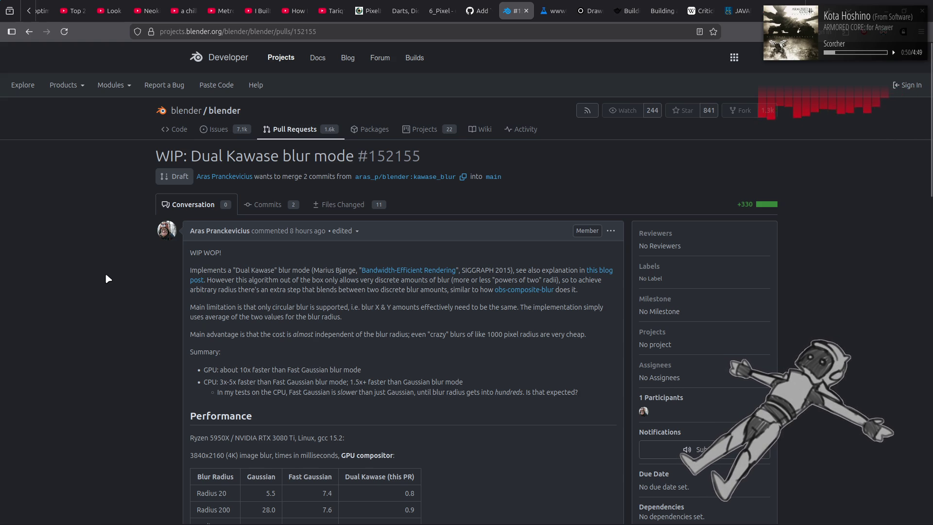
scroll(116, 277, "down", 2)
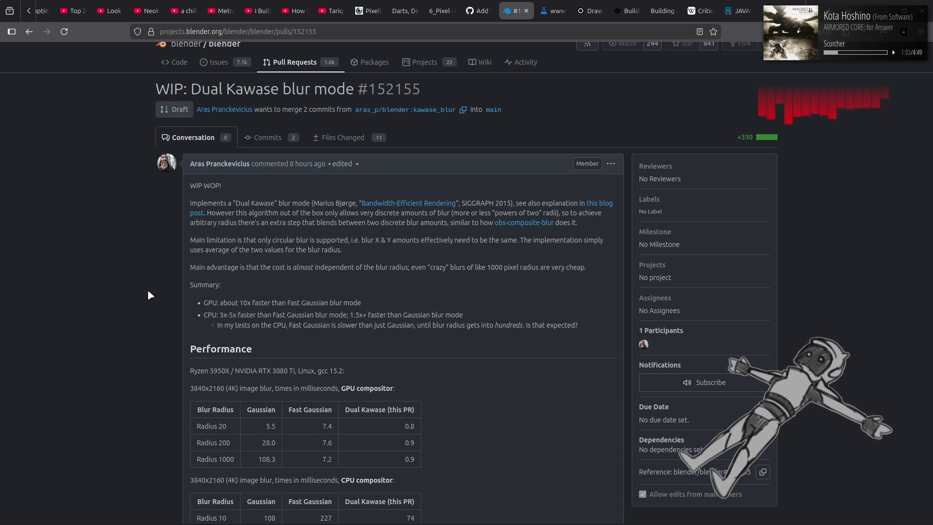
scroll(148, 293, "down", 10)
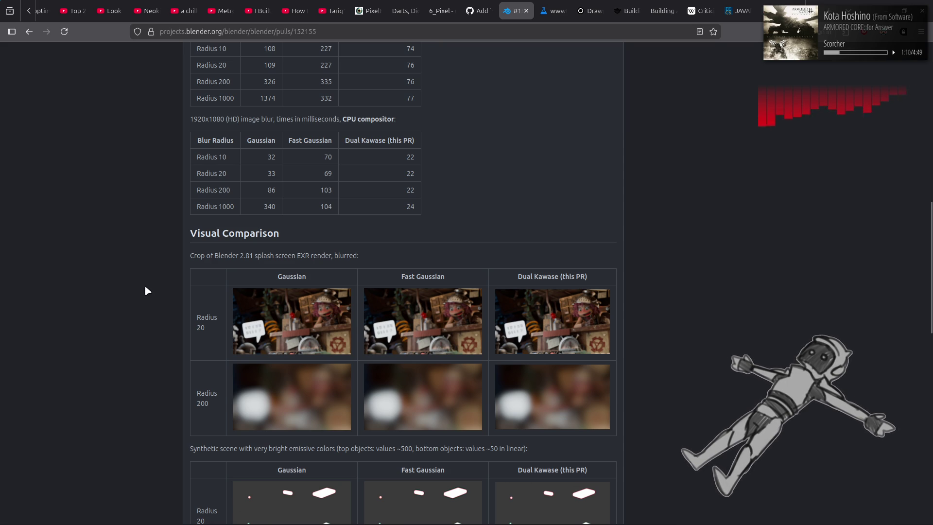
scroll(148, 291, "down", 5)
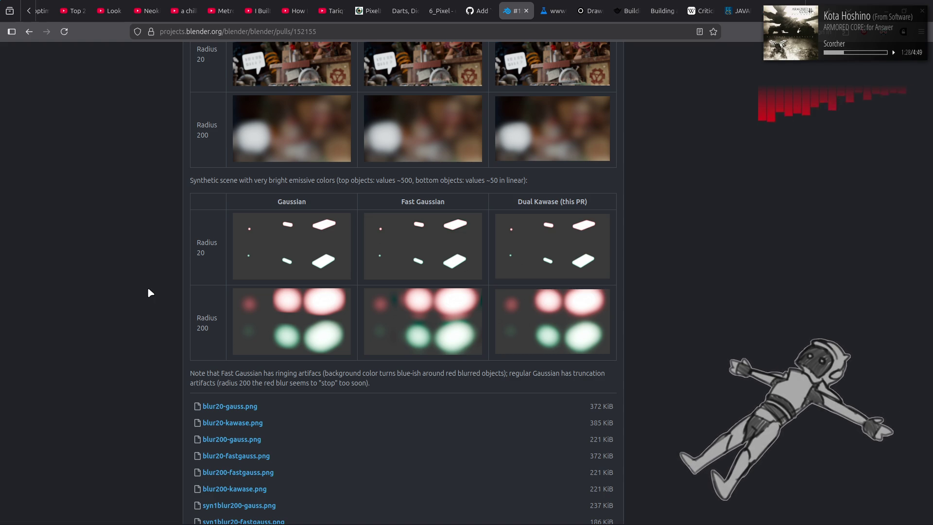
scroll(149, 290, "down", 8)
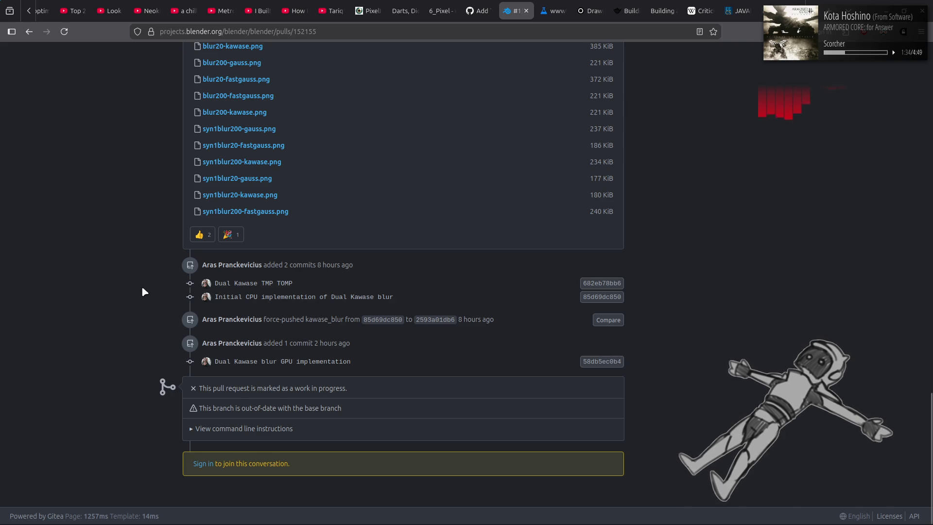
key("alt+Left")
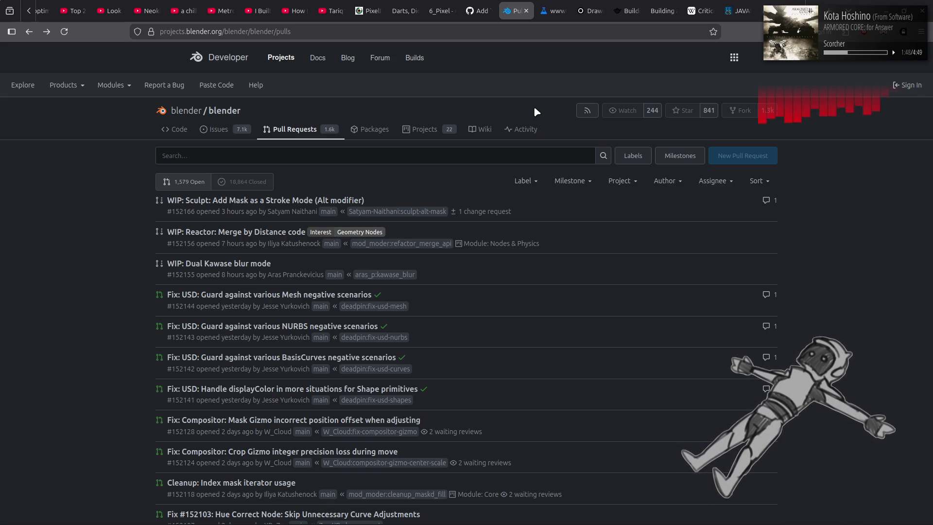
Close the Blender pull requests tab and minimize Firefox to get back to Blender
left_click(483, 5)
middle_click(516, 10)
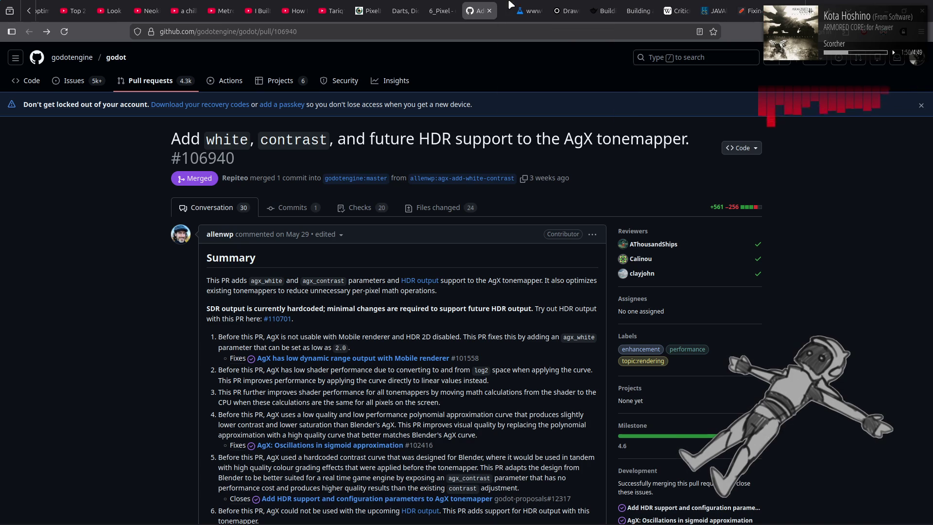
left_click(703, 11)
left_click(888, 13)
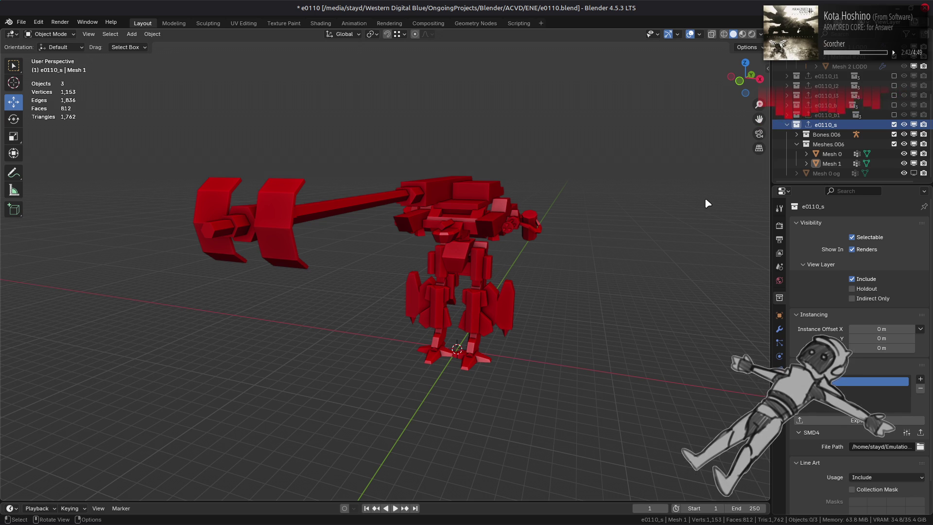
Hide the red e0110_s mech, show the grey Meshes mech in material preview, and hide Dummies
scroll(705, 198, "up", 2)
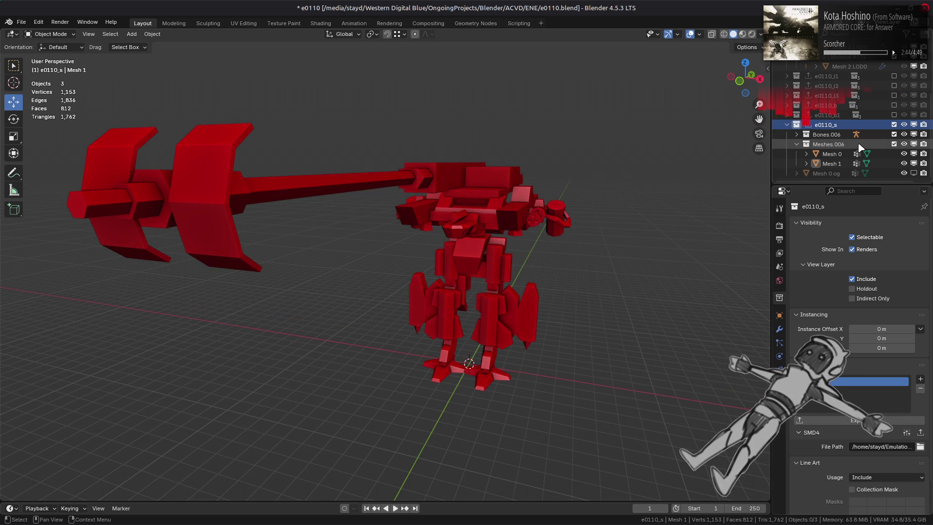
left_click(894, 124)
scroll(851, 121, "up", 3)
left_click(895, 95)
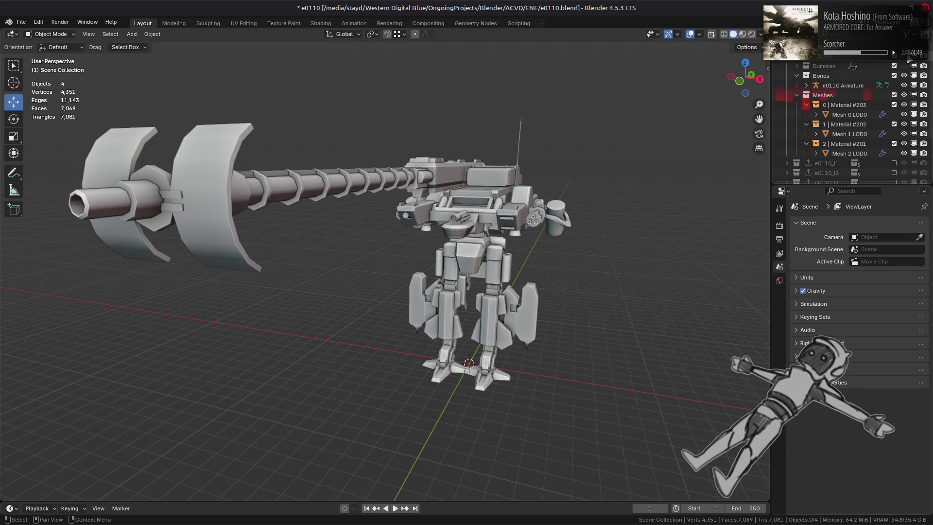
left_click(743, 34)
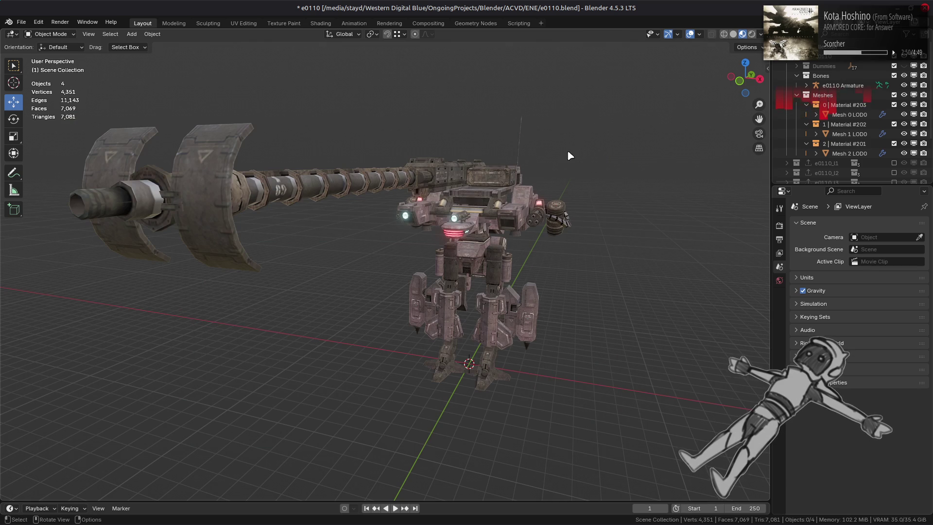
left_click(827, 114)
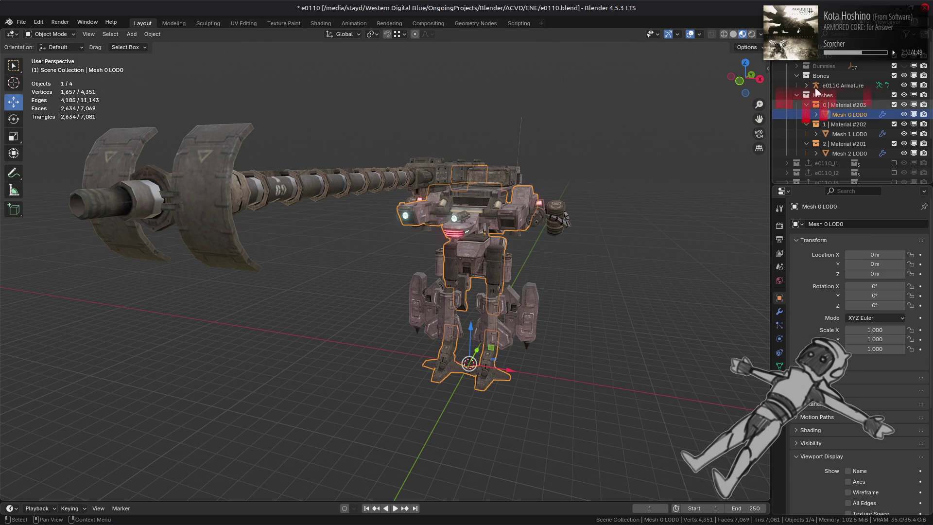
left_click(798, 75)
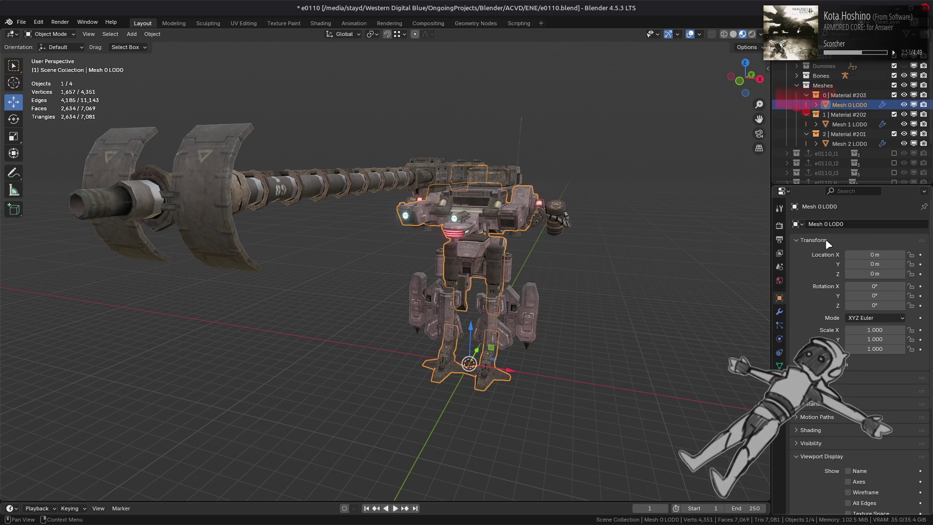
left_click(905, 66)
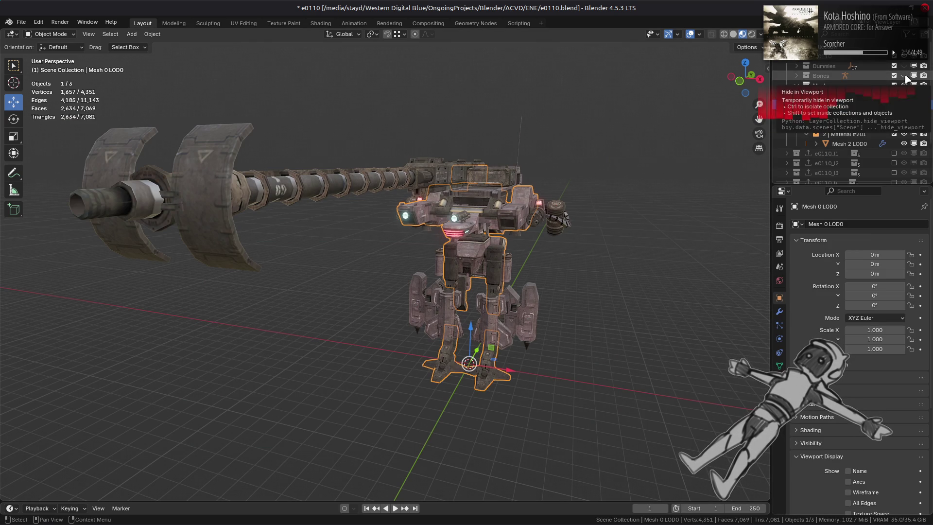
Select Mesh 2 LOD0 and start editing its MTD property, which reads LightGrow
left_click(779, 379)
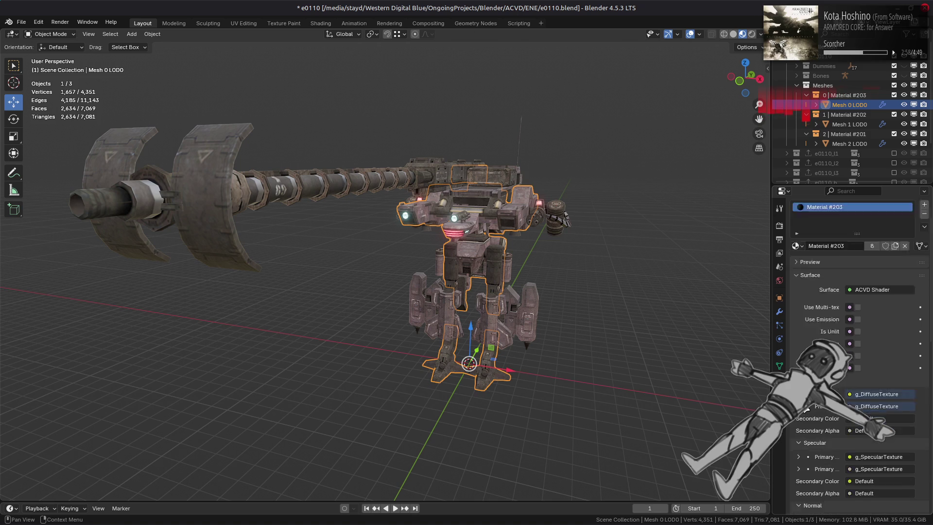
scroll(806, 408, "down", 12)
scroll(806, 409, "down", 6)
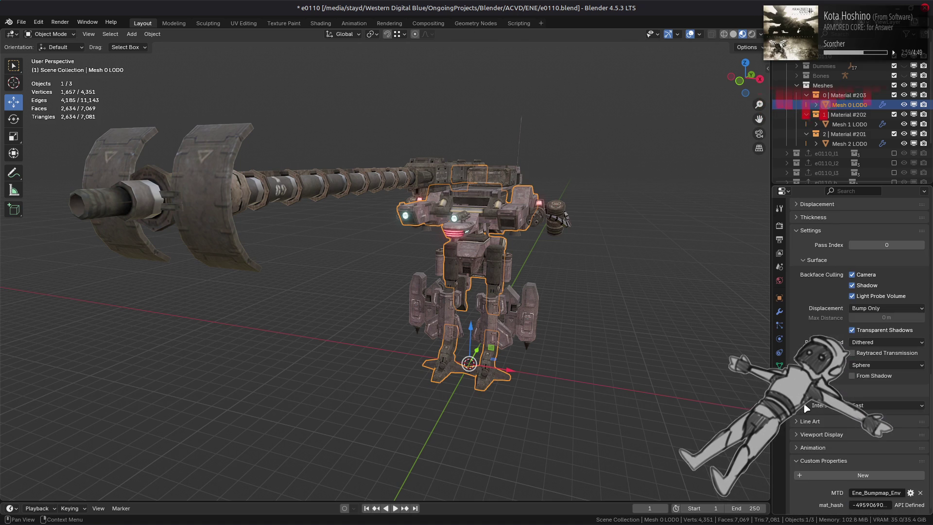
left_click(848, 125)
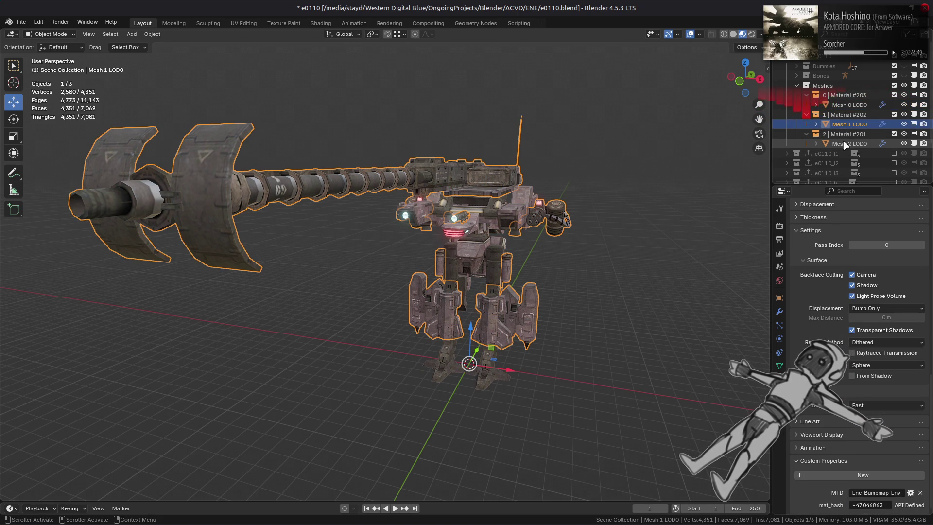
left_click(845, 145)
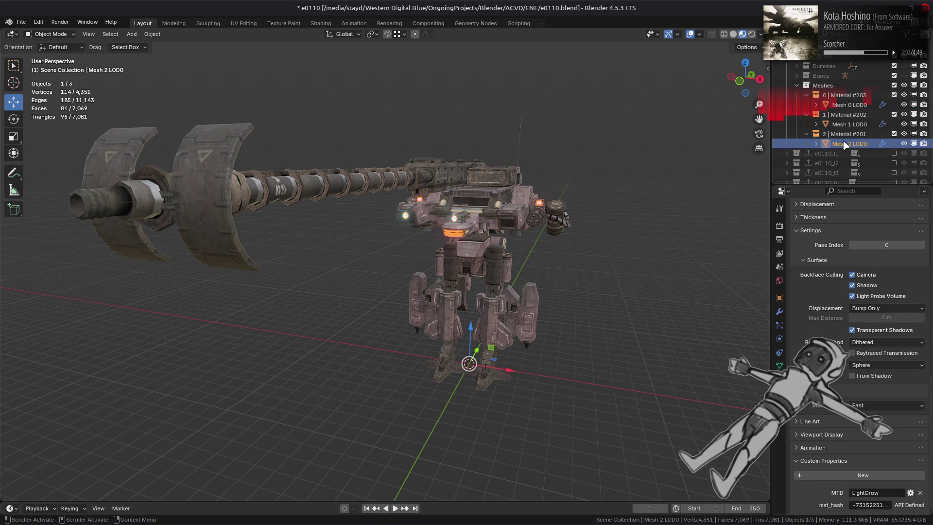
left_click(886, 493)
Set Mesh 2 LOD0's MTD to Ene_Diffuse_Glow, save e0110.blend, then enter Edit Mode on the gun
type("Ene")
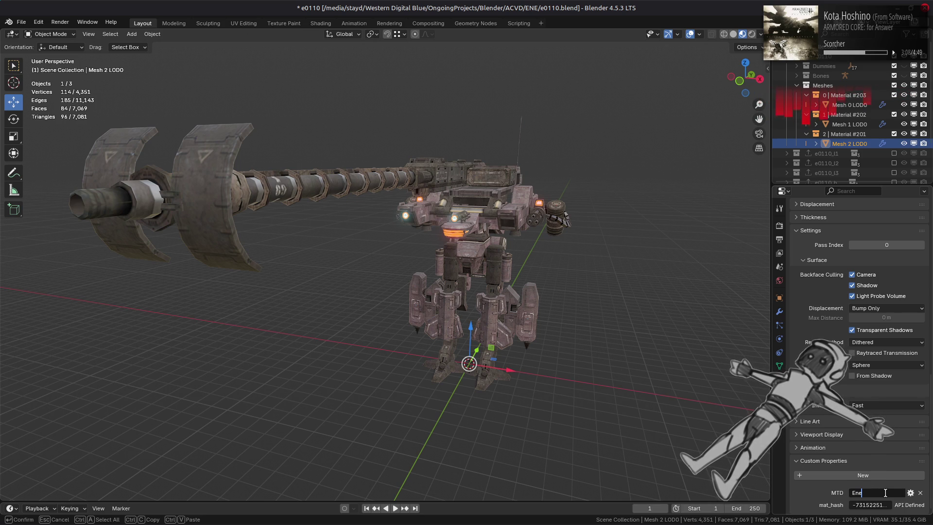
type("_Diffu")
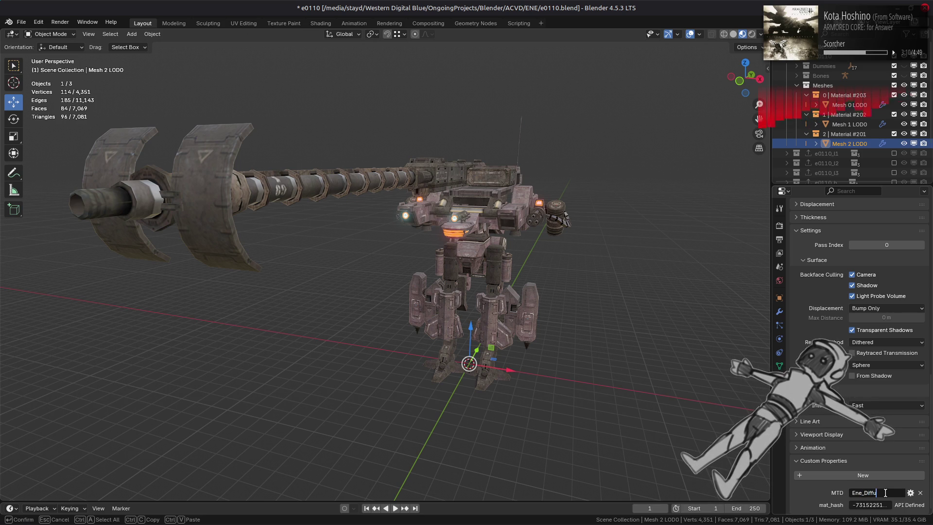
type("se_Glow")
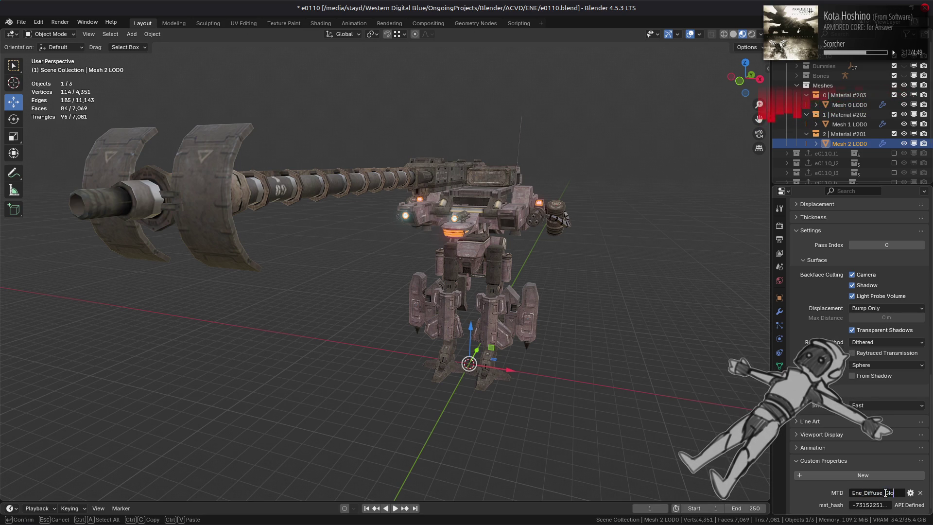
key("Return")
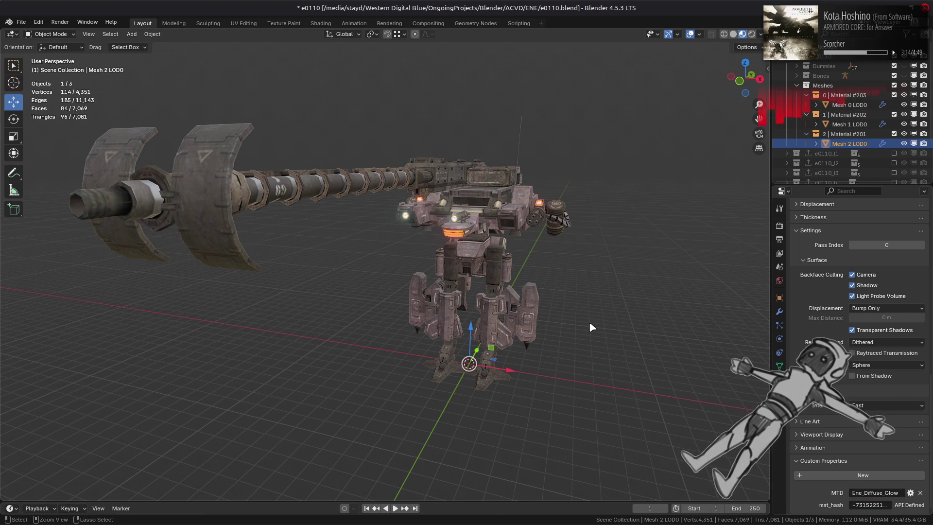
key("ctrl+s")
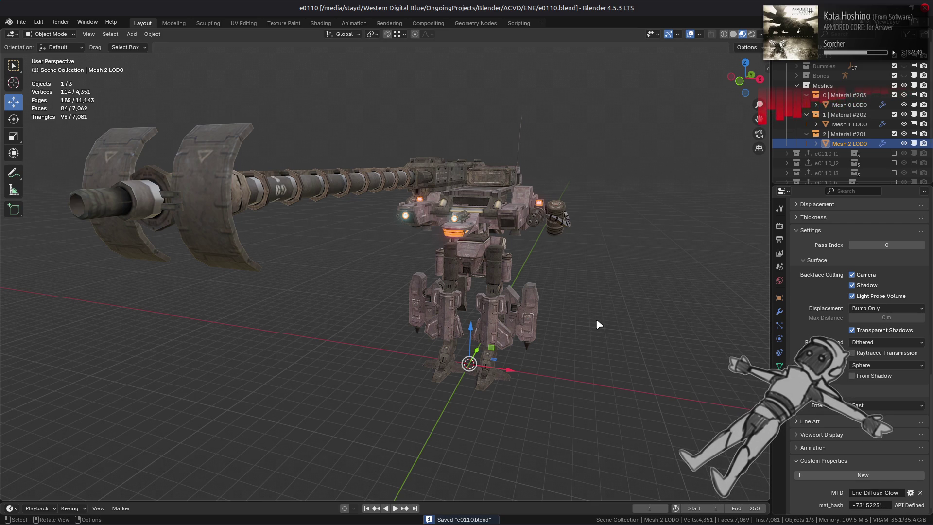
left_click(171, 212)
key("Tab")
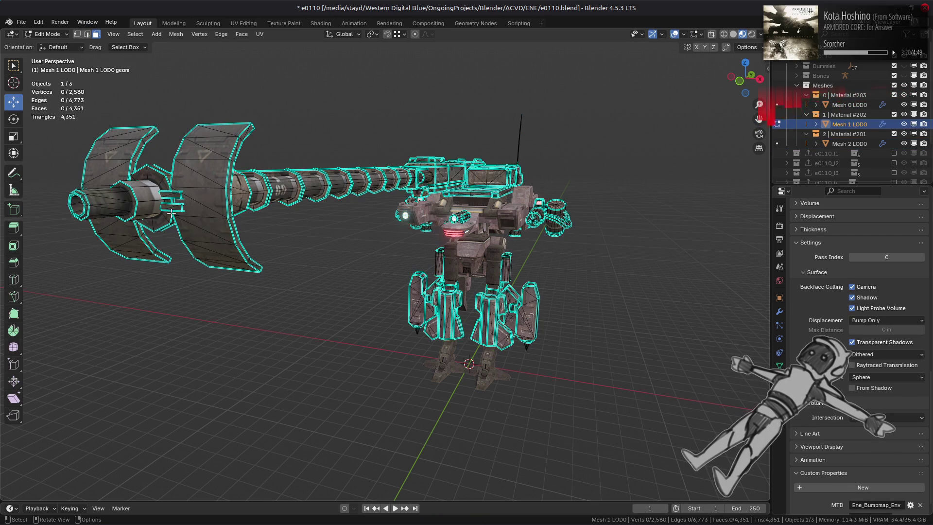
key("Tab")
key("alt+a")
middle_click_drag(449, 238, 460, 243)
scroll(464, 246, "up", 3)
key("ctrl+s")
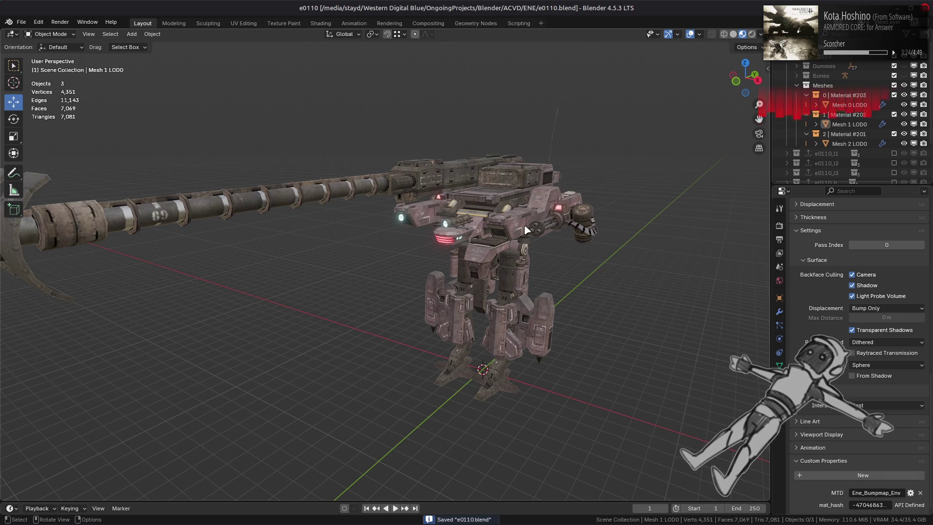
scroll(525, 229, "up", 5)
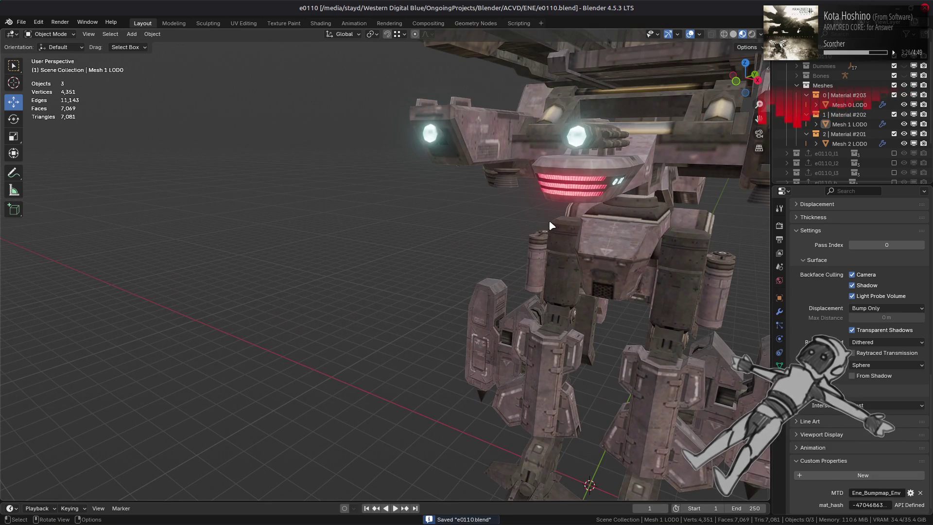
scroll(551, 226, "down", 5)
mouse_move(550, 225)
middle_mouse_down()
mouse_move(486, 238)
mouse_move(638, 220)
mouse_move(623, 230)
middle_mouse_up()
scroll(477, 241, "up", 4)
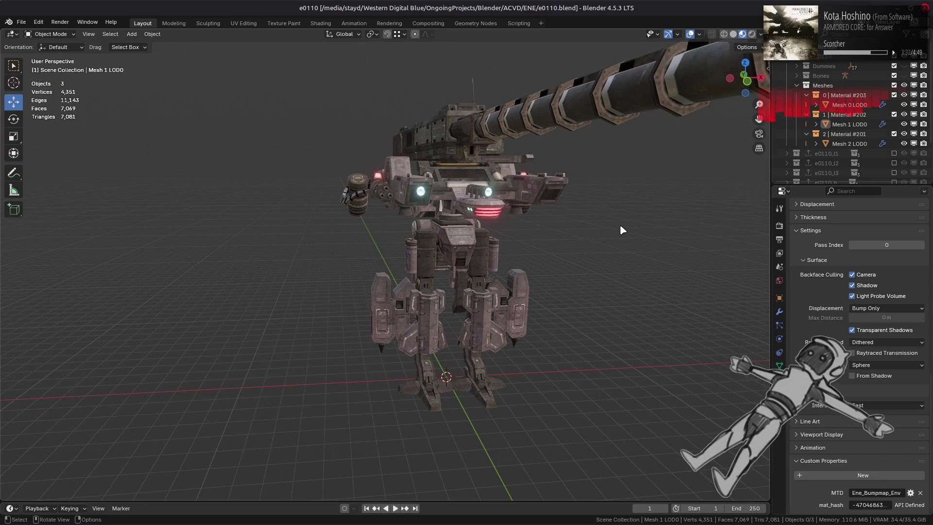
scroll(623, 230, "up", 6)
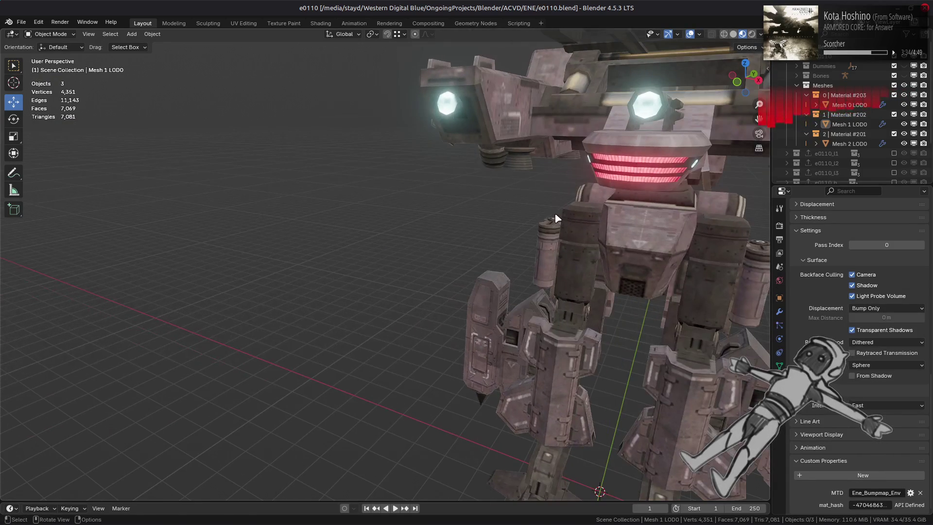
scroll(565, 226, "down", 4)
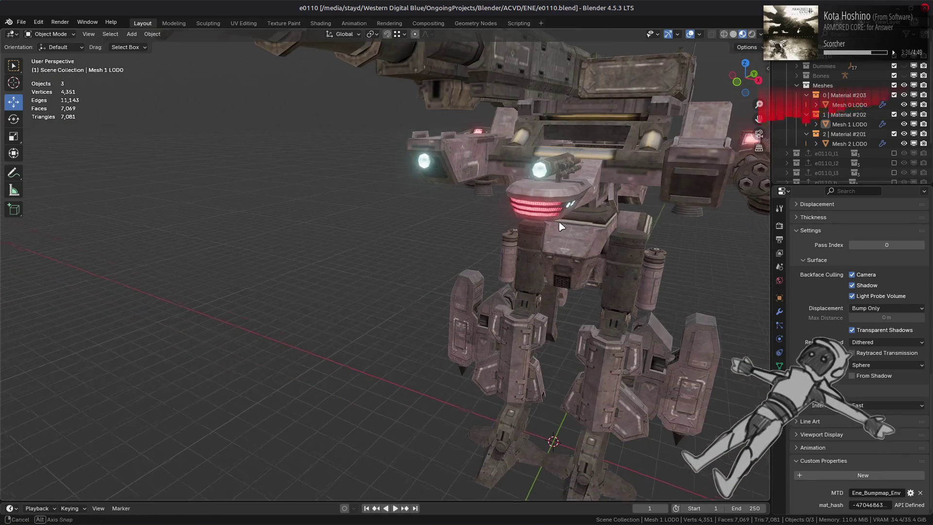
middle_click_drag(565, 226, 534, 220)
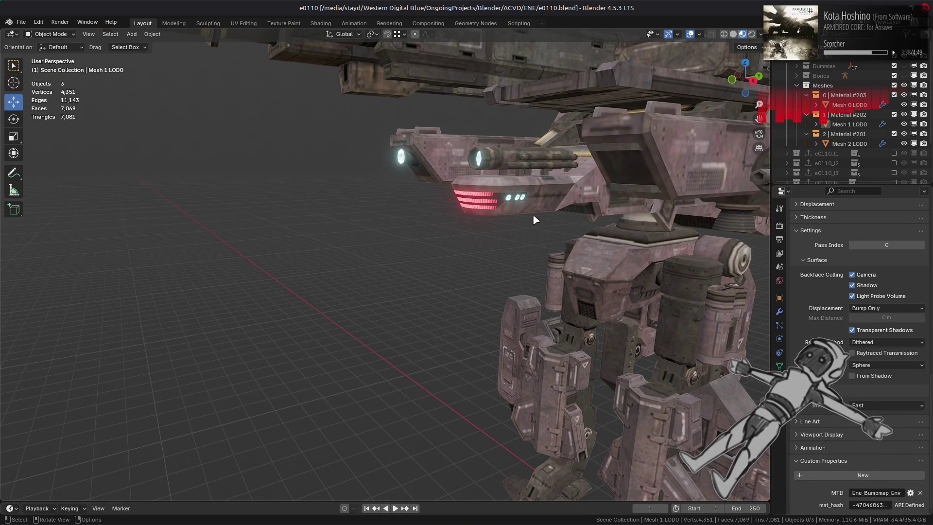
scroll(532, 218, "down", 4)
middle_click_drag(385, 273, 408, 272)
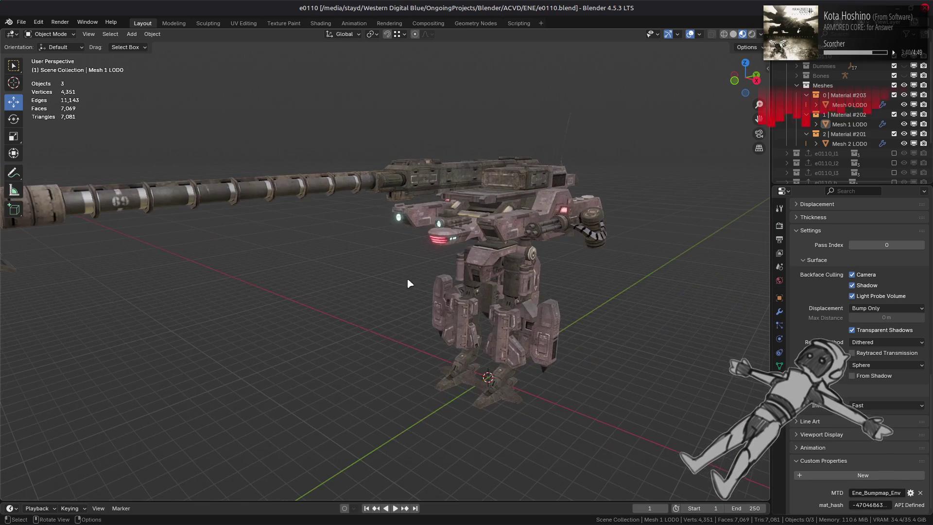
left_click(201, 512)
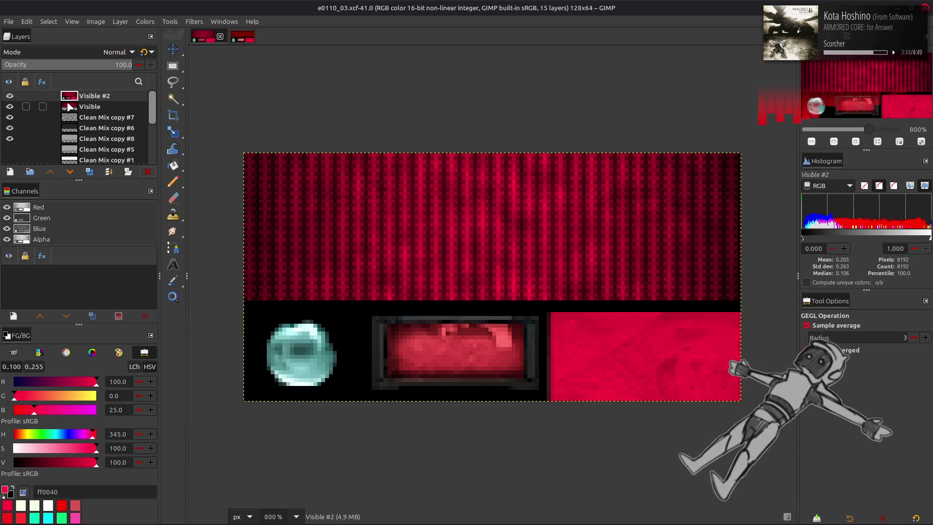
Toggle the Visible #2 layer's visibility and delete it, then undo the deletion
left_click(9, 96)
left_click(8, 96)
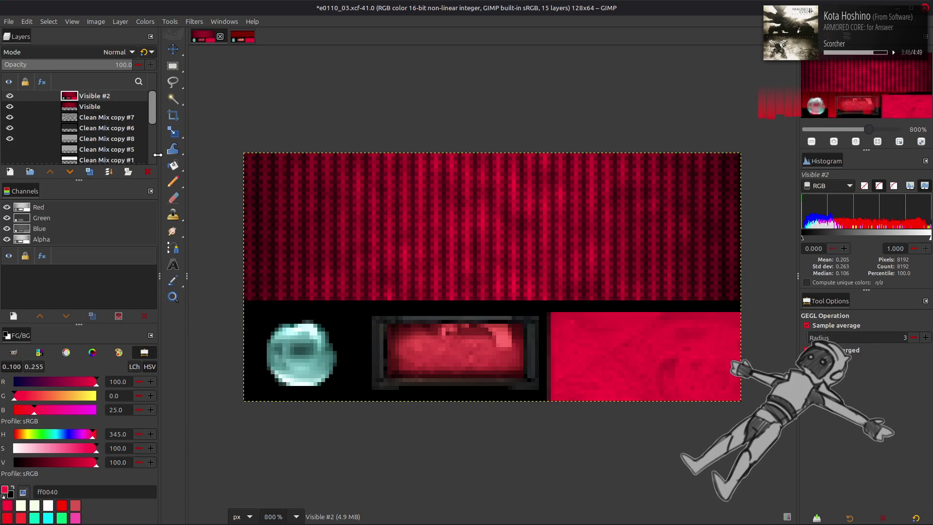
left_click(148, 172)
scroll(105, 134, "down", 4)
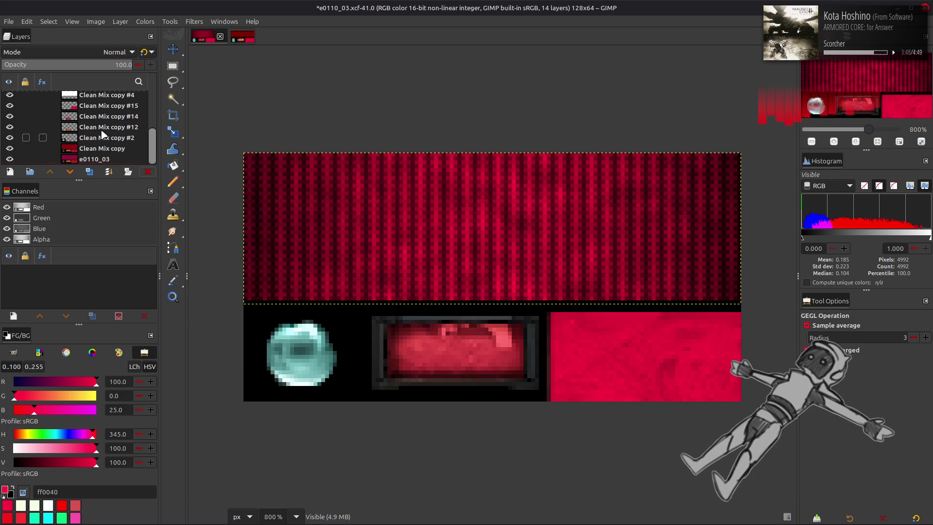
key("ctrl+z")
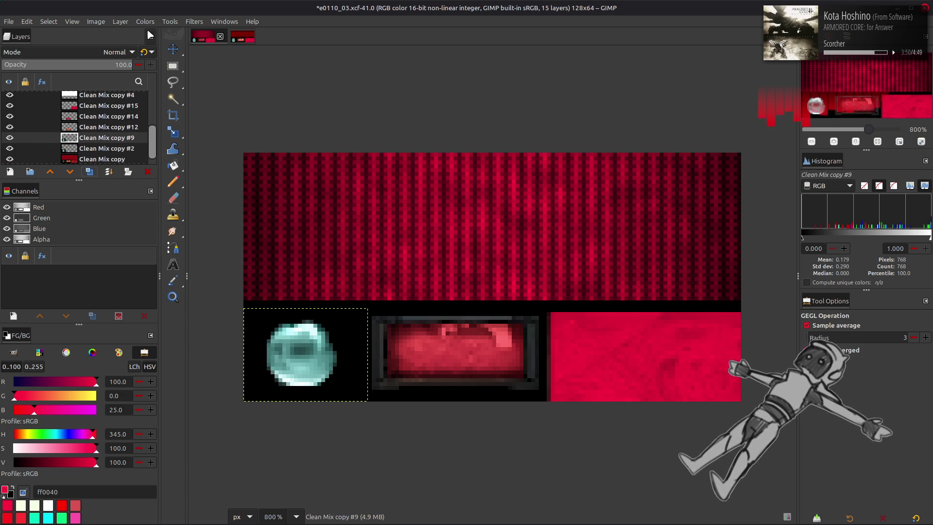
Open Extract Component and compare the Y'CbCr Y' and LAB L components
left_click(146, 22)
mouse_move(194, 199)
left_click(257, 211)
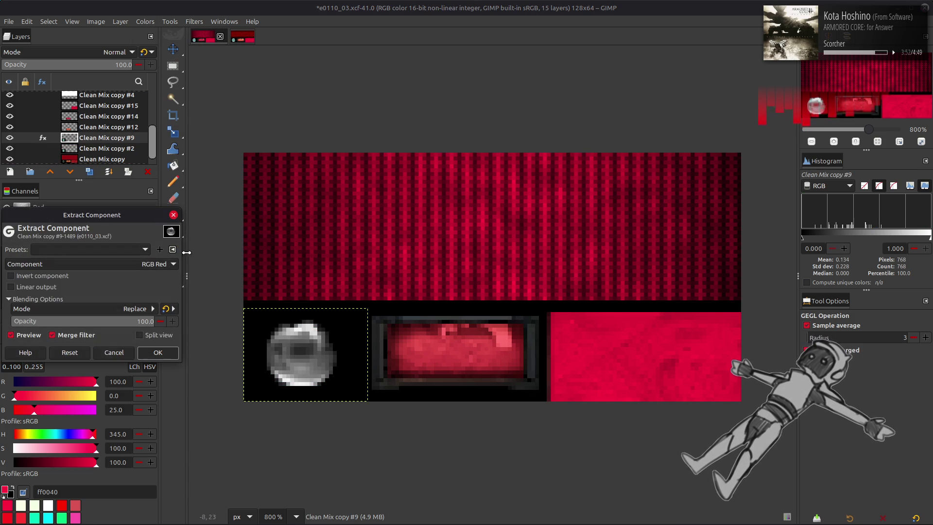
left_click(141, 263)
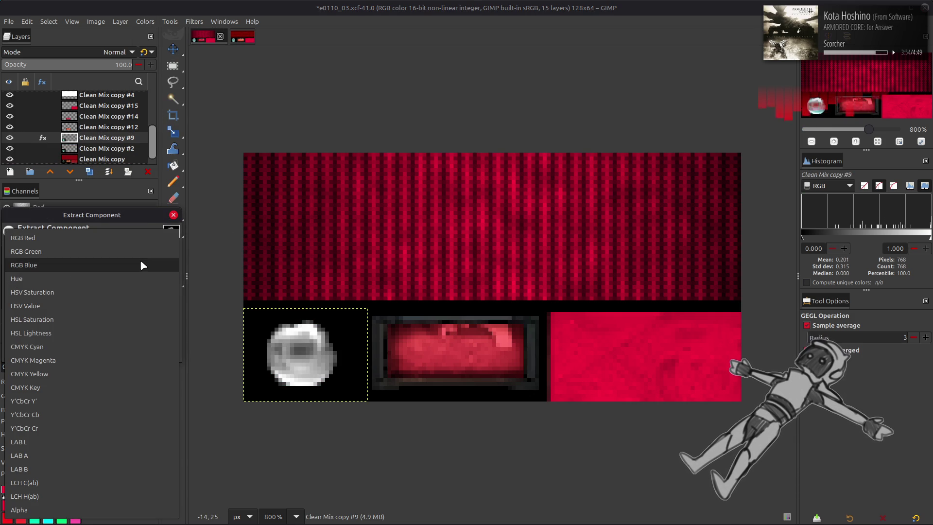
left_click(94, 401)
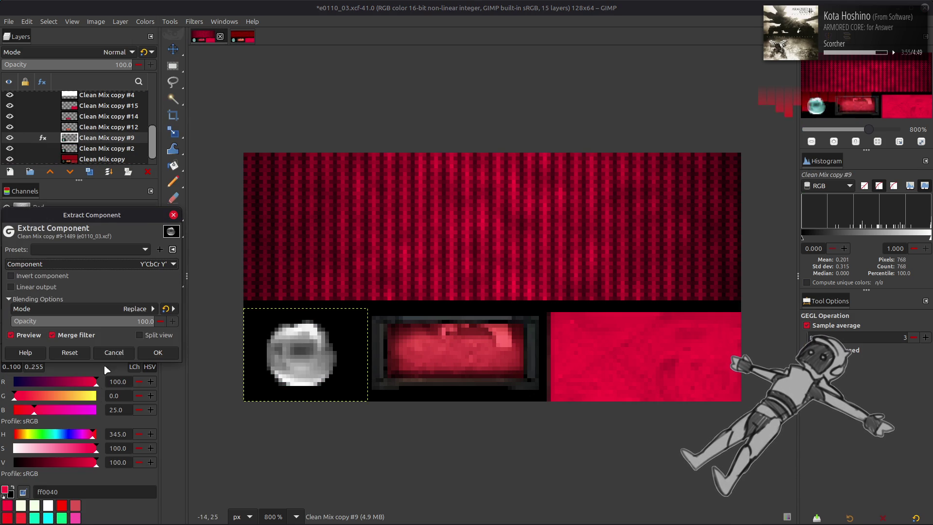
left_click(129, 265)
left_click(108, 306)
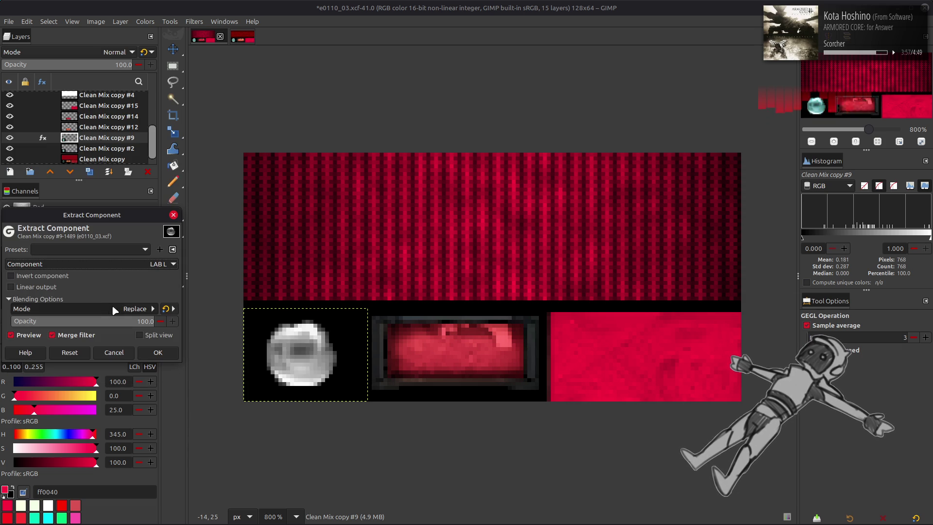
left_click(122, 267)
left_click(109, 224)
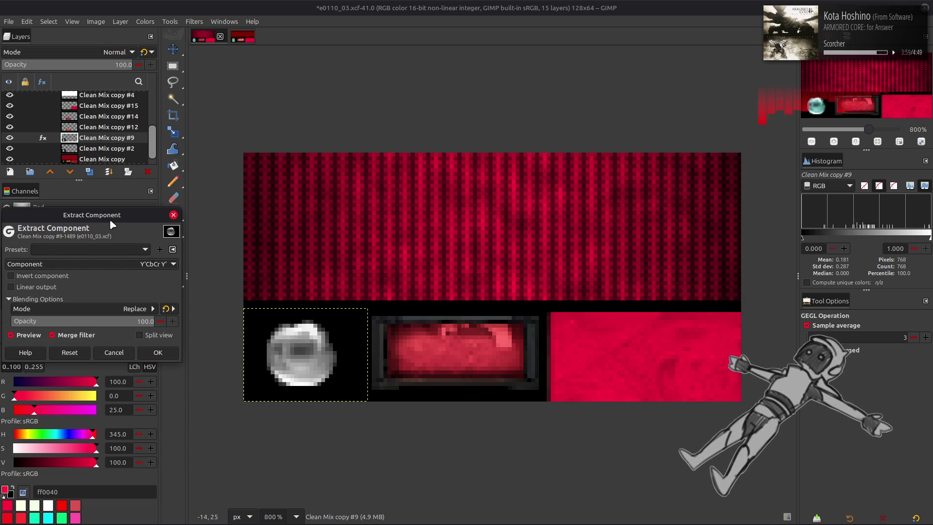
Compare RGB Red, HSV Value and HSL Lightness, then apply the Y'CbCr Y' extraction
left_click(135, 264)
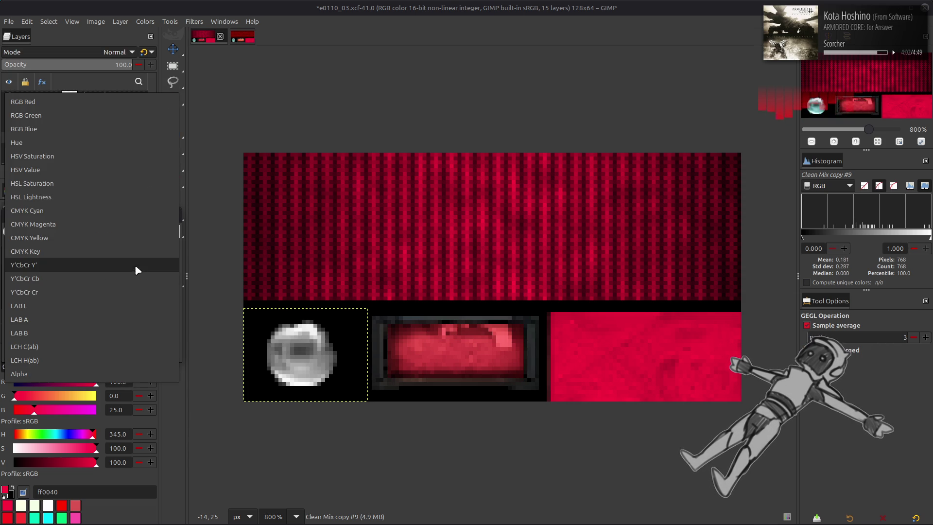
left_click(109, 105)
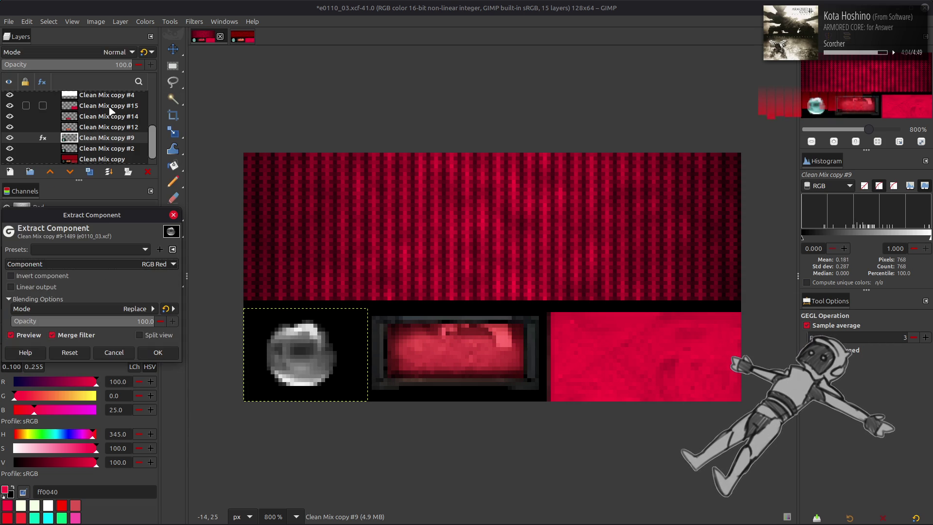
left_click(146, 265)
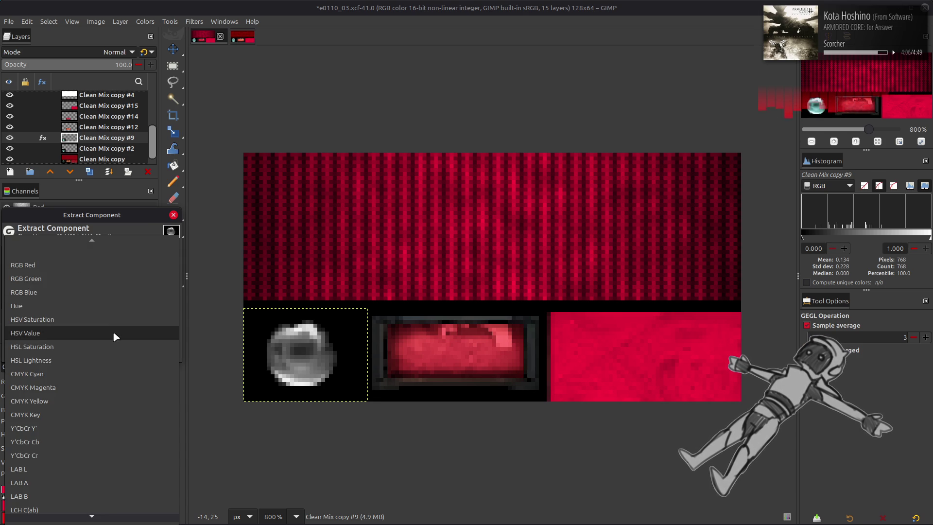
left_click(112, 331)
left_click(127, 264)
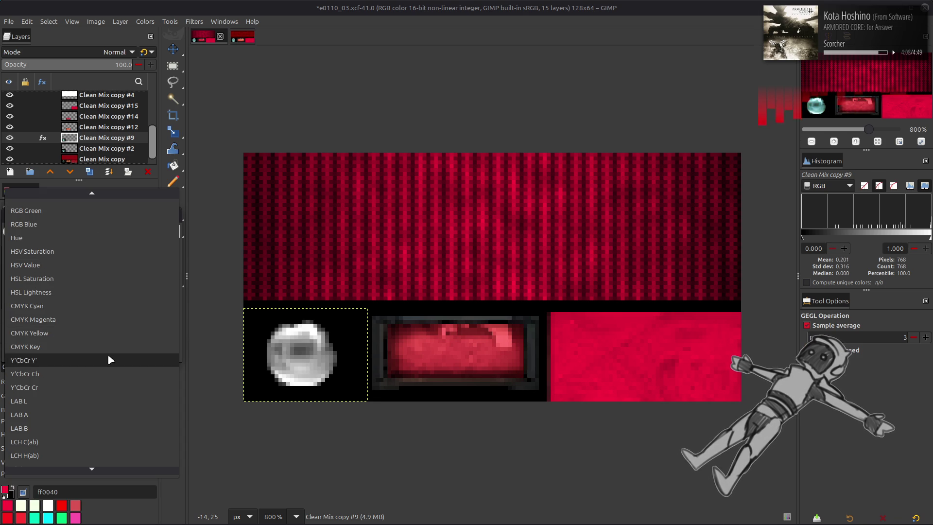
left_click(106, 294)
left_click(109, 263)
left_click(103, 335)
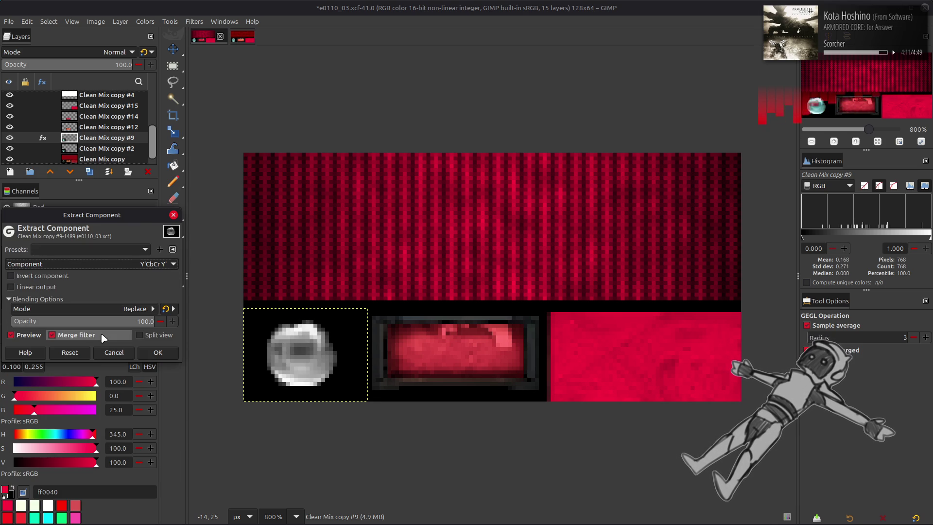
left_click(154, 353)
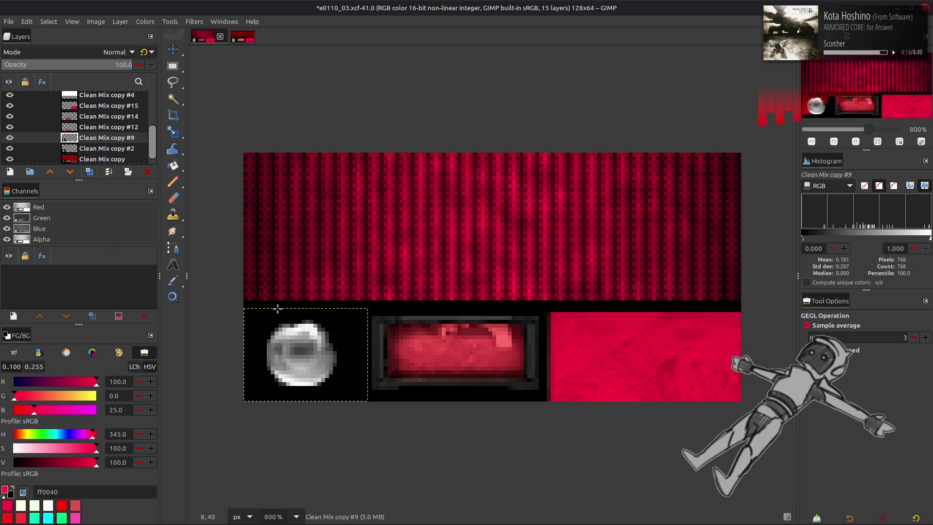
key("m")
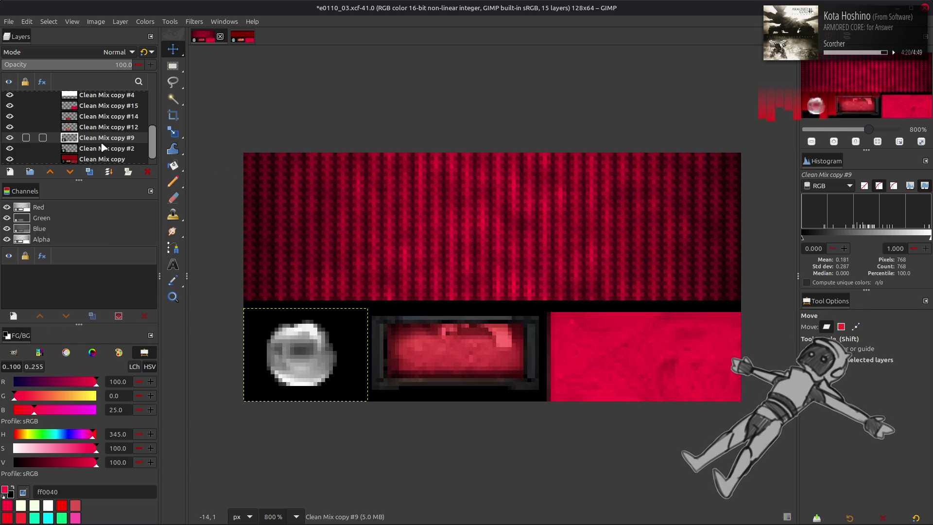
left_click(142, 21)
left_click(171, 126)
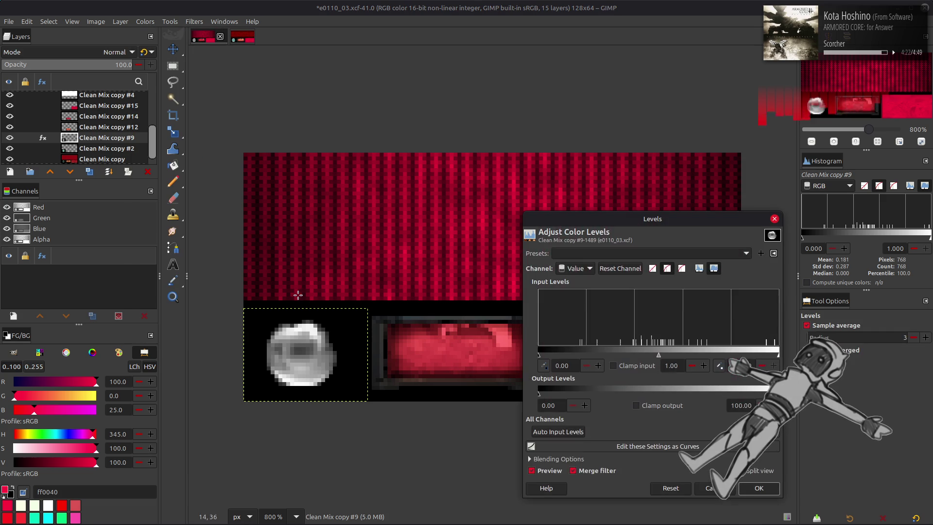
scroll(571, 275, "down", 2)
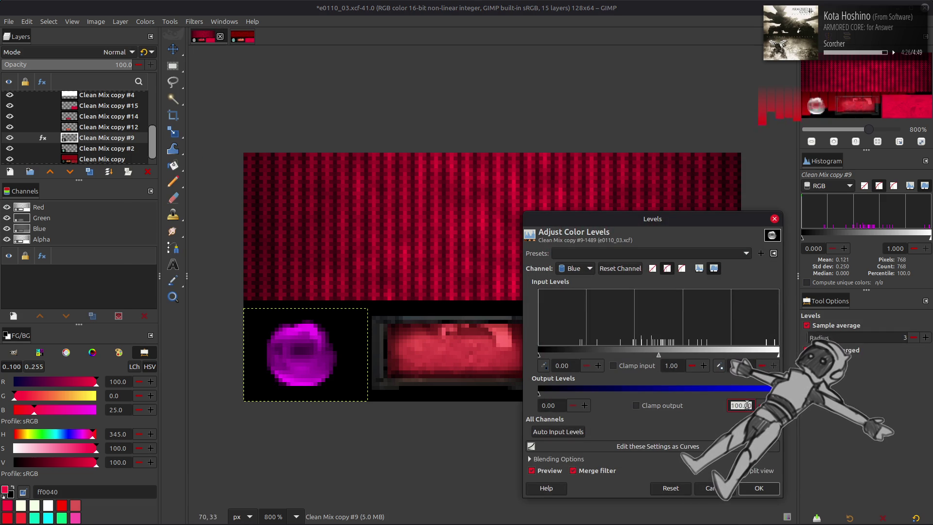
type("25")
key("Return")
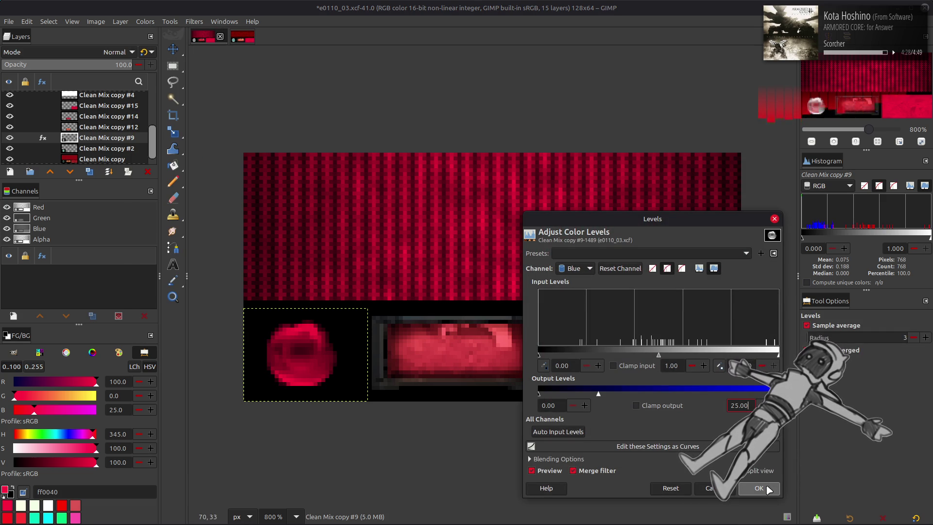
left_click(769, 489)
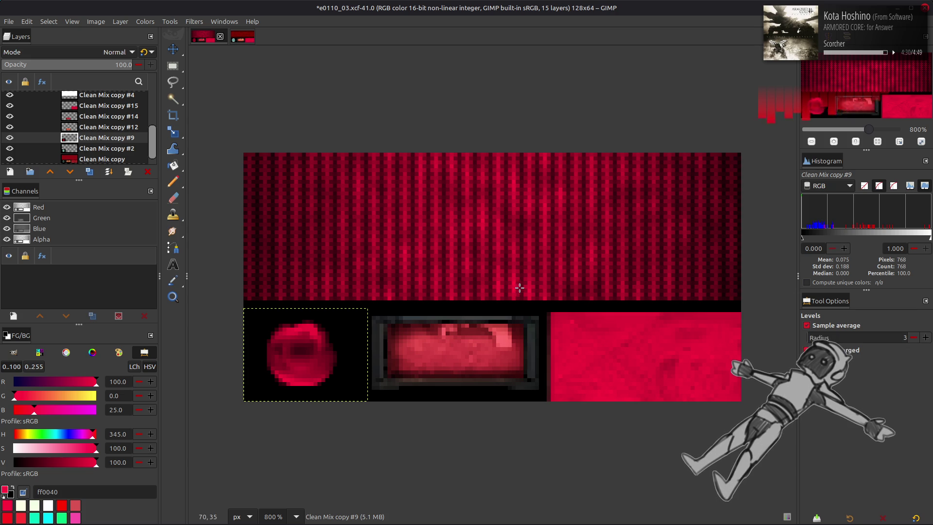
key("m")
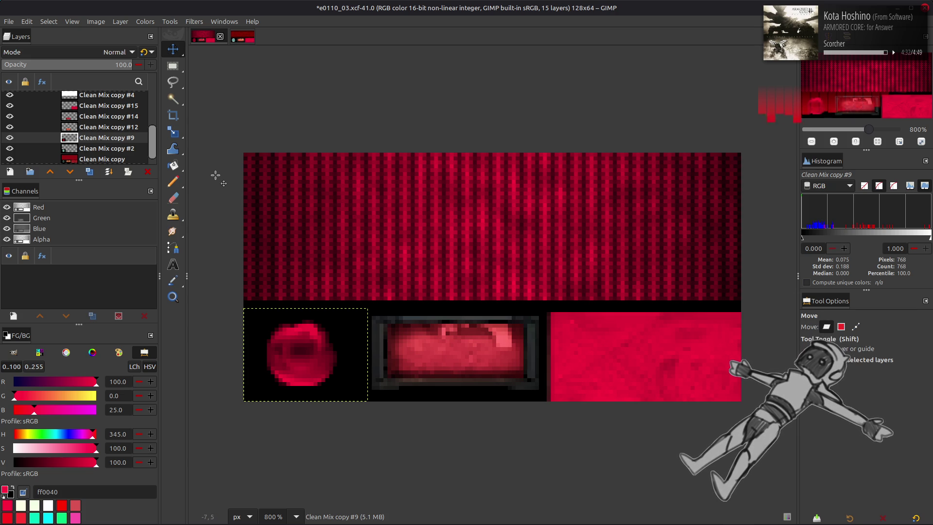
key("shift+m")
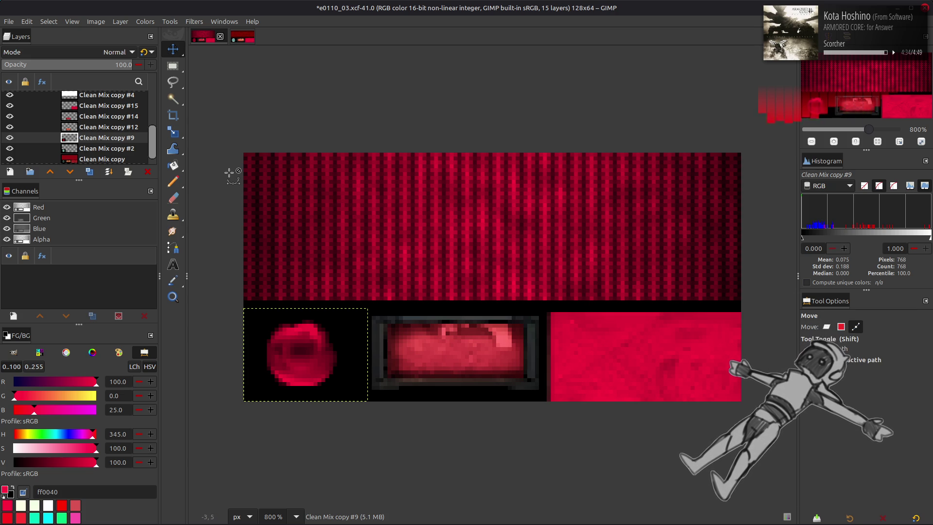
key("ctrl+z")
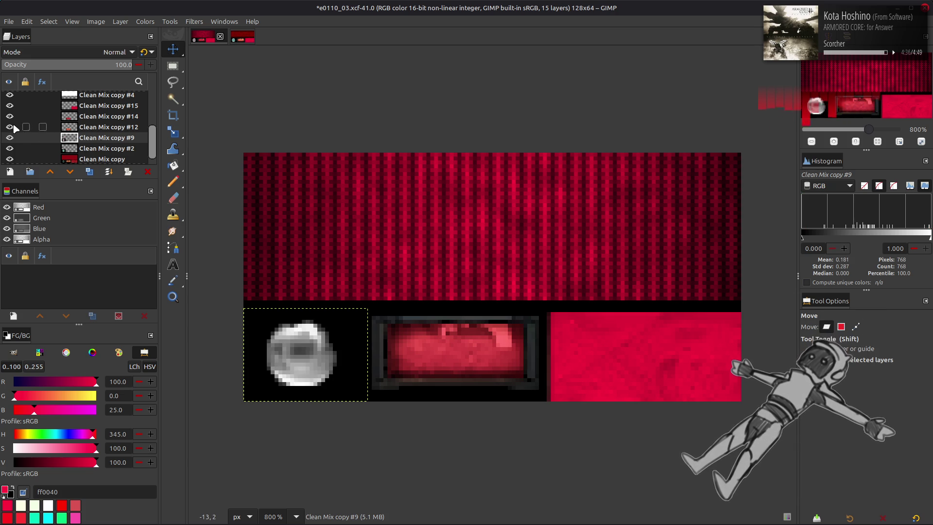
Duplicate the greyscale circle layer, fill one copy solid red, and set up Clean Mix copies #10 and #11
left_click(93, 171)
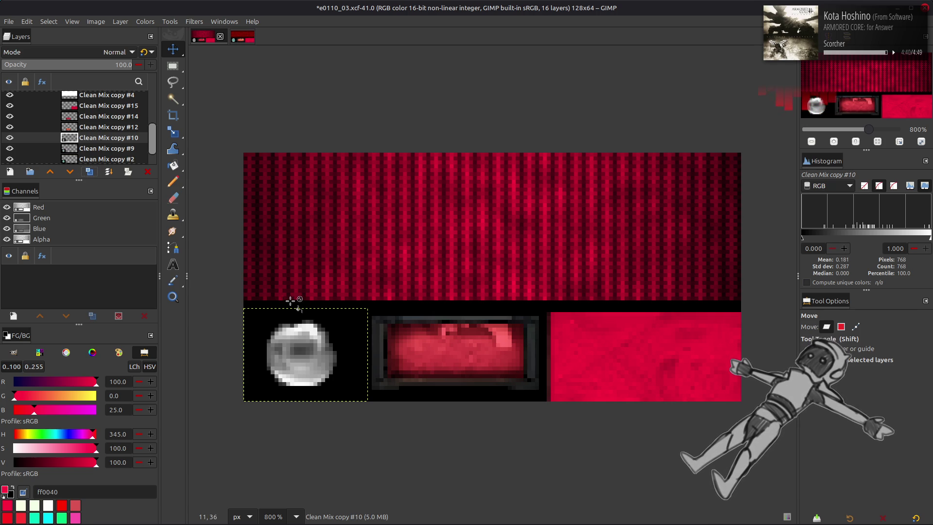
key("shift+b")
left_click(303, 337)
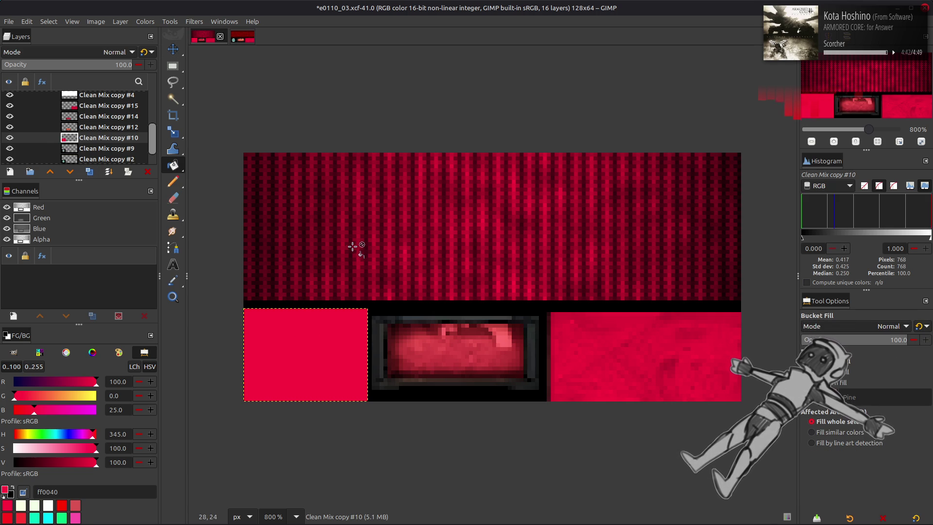
key("m")
left_click(10, 138)
left_click(94, 148)
left_click(89, 172)
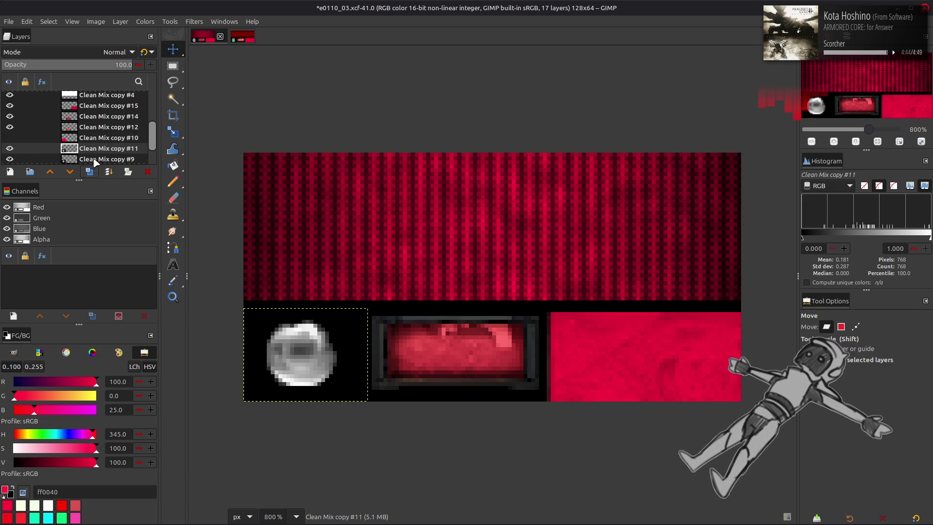
left_click(10, 148)
left_click(112, 159)
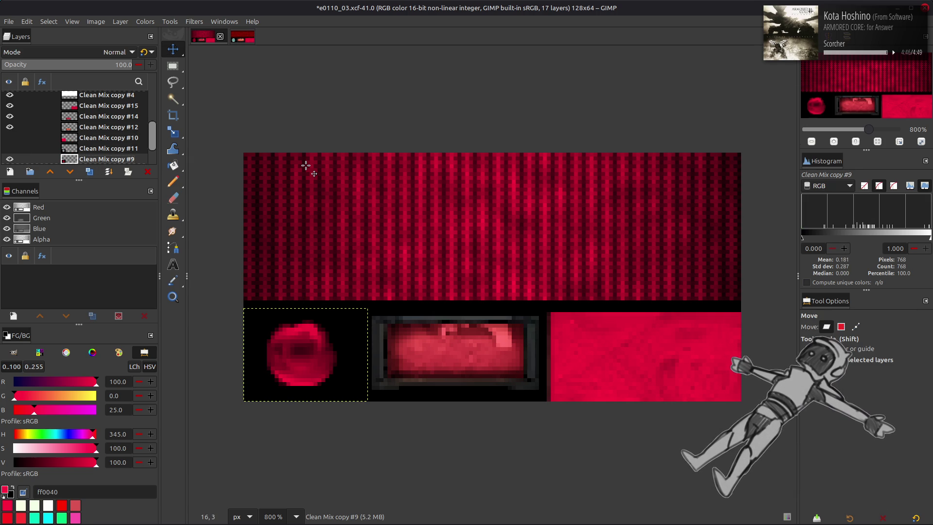
left_click(10, 148)
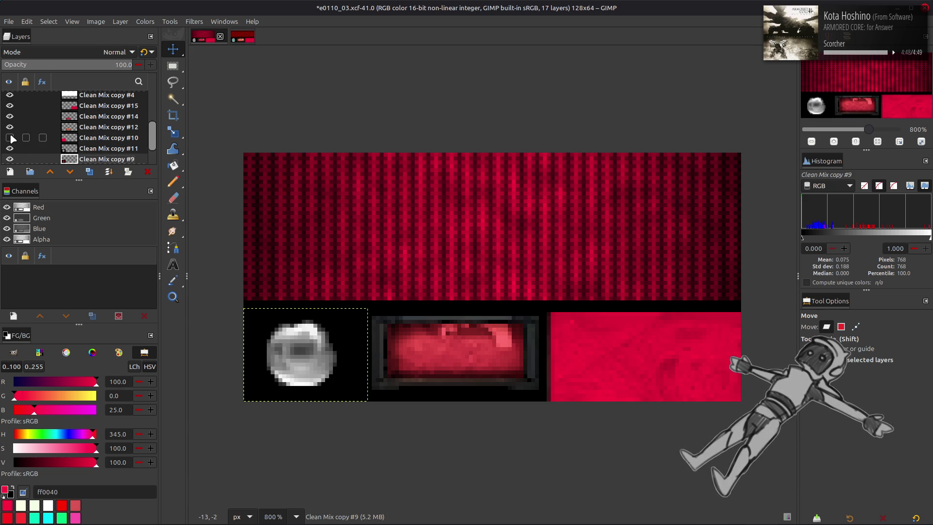
left_click(10, 138)
left_click(107, 148)
left_click(92, 172)
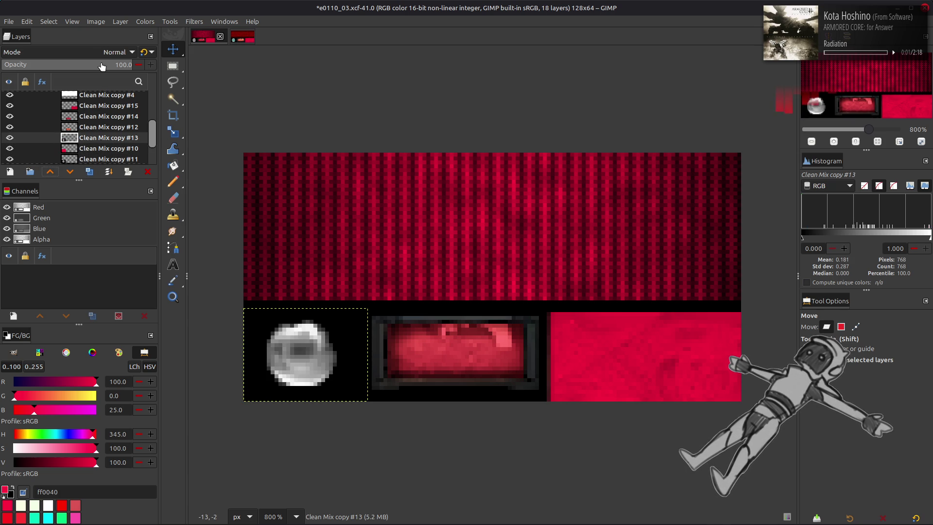
Try Screen, Multiply and inverted blends, then set copy #10 to Multiply and merge it down
left_click(97, 52)
left_click(69, 166)
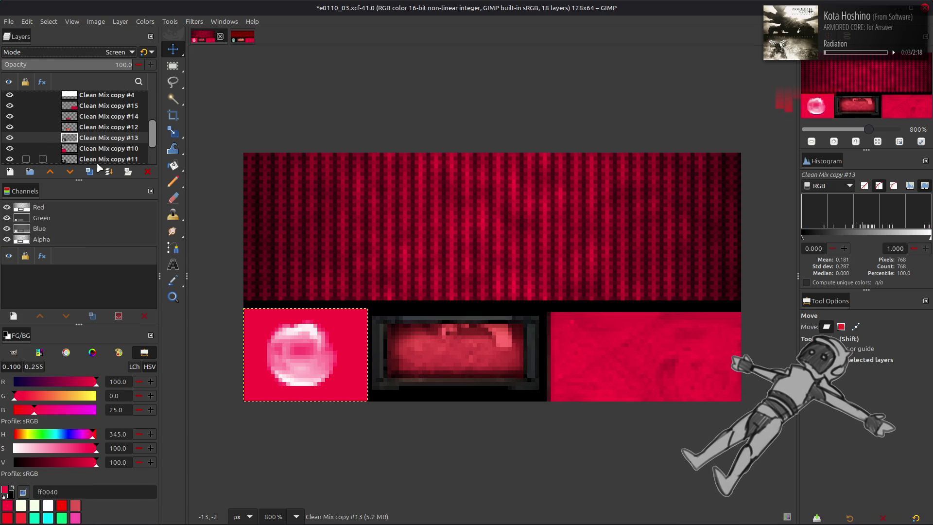
left_click(107, 51)
left_click(68, 119)
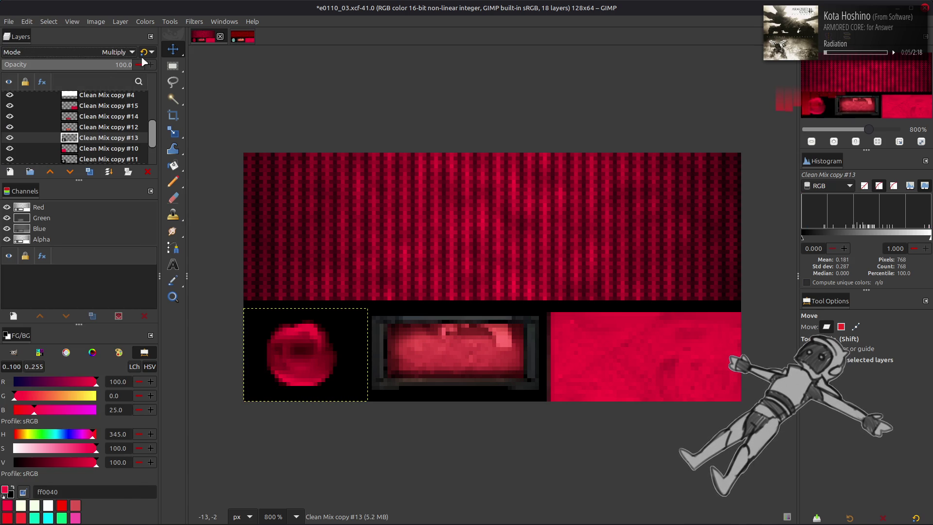
left_click(149, 24)
left_click(155, 152)
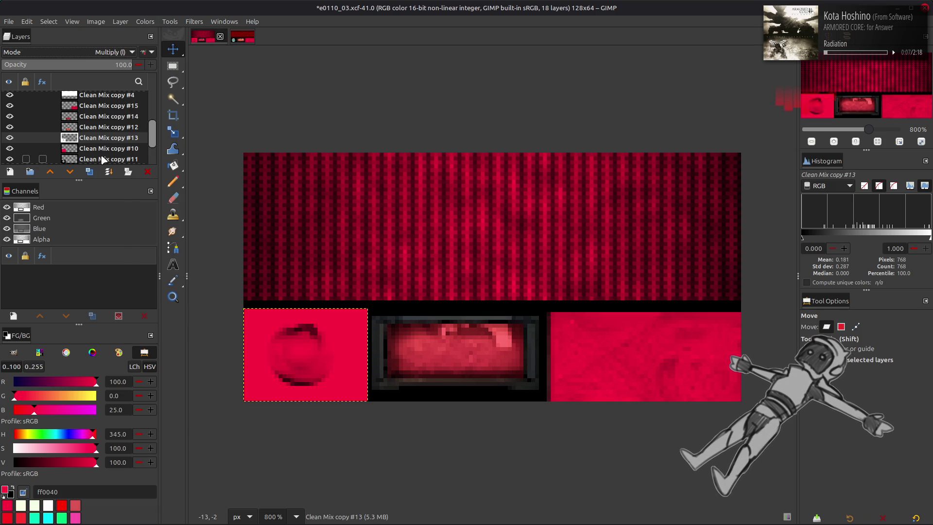
right_click(132, 138)
left_click(182, 167)
key("ctrl+z")
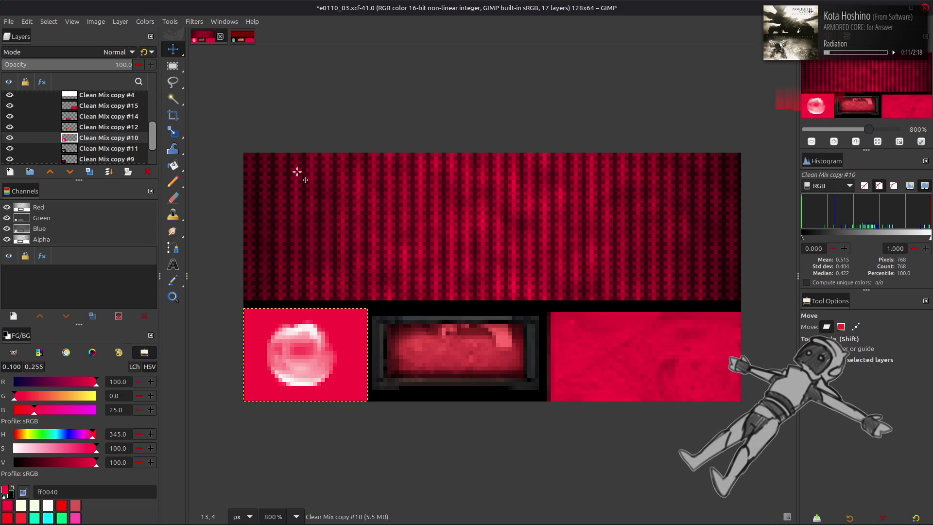
left_click(101, 52)
left_click(76, 220)
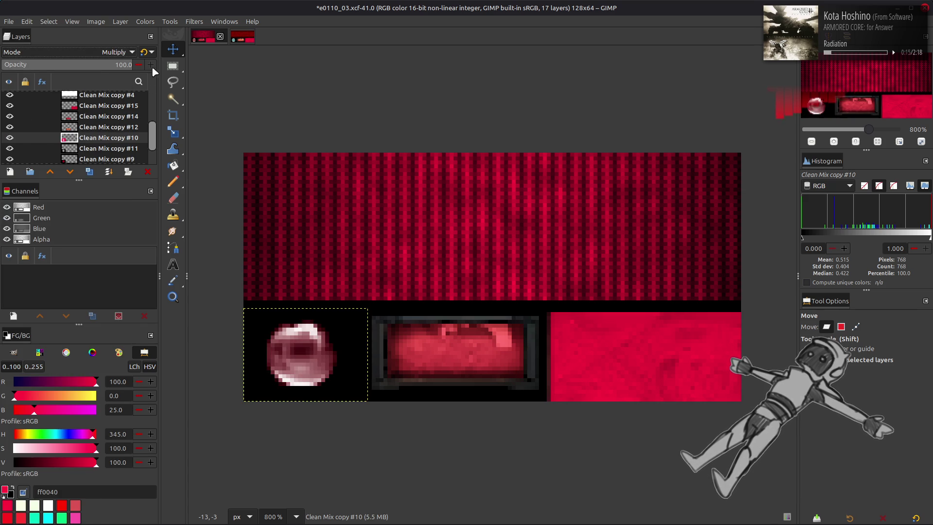
key("ctrl+m")
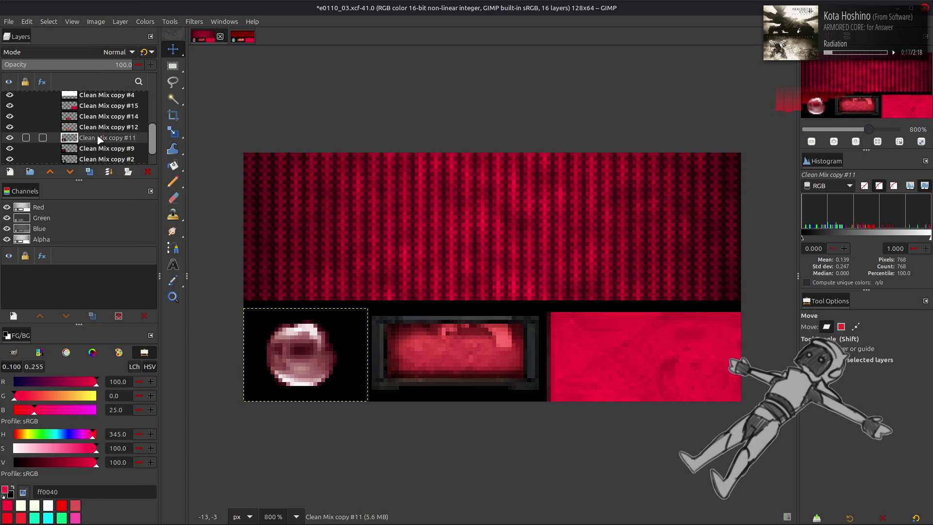
Give Clean Mix copy #11 50 opacity with legacy Normal blending, comparing it on and off
left_click(8, 138)
left_click(8, 138)
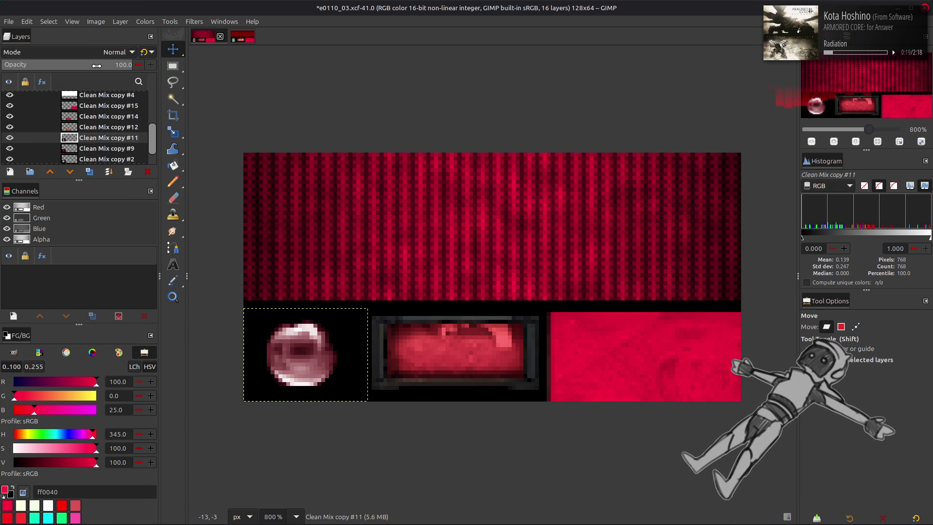
left_click(121, 65)
type("50")
key("Return")
left_click(146, 52)
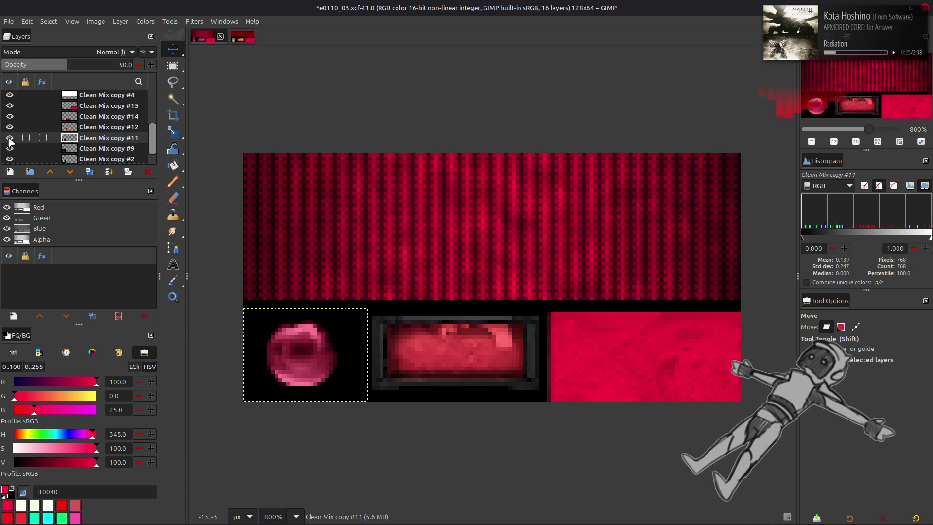
left_click(9, 138)
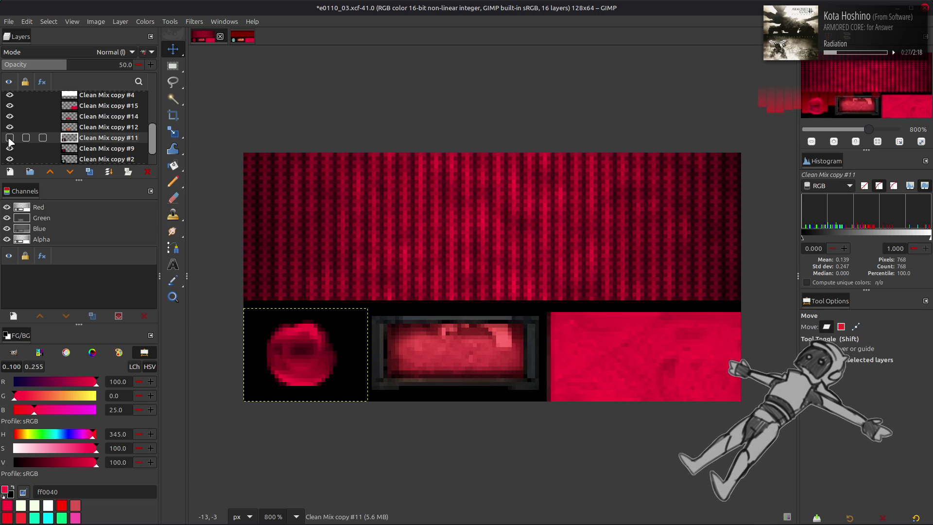
left_click(9, 139)
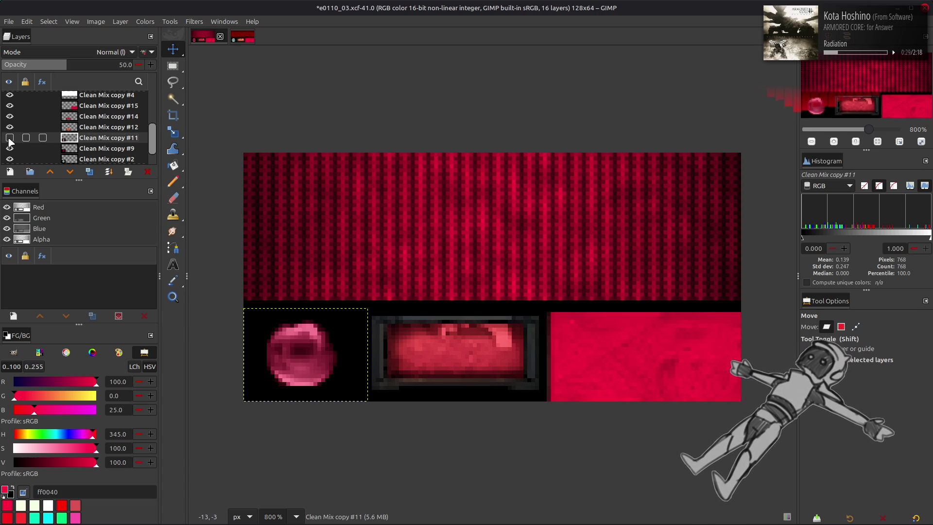
Create a red-filled Clean Mix copy #10 layer blended in LCh Hue mode
left_click(96, 152)
left_click(89, 172)
key("shift+b")
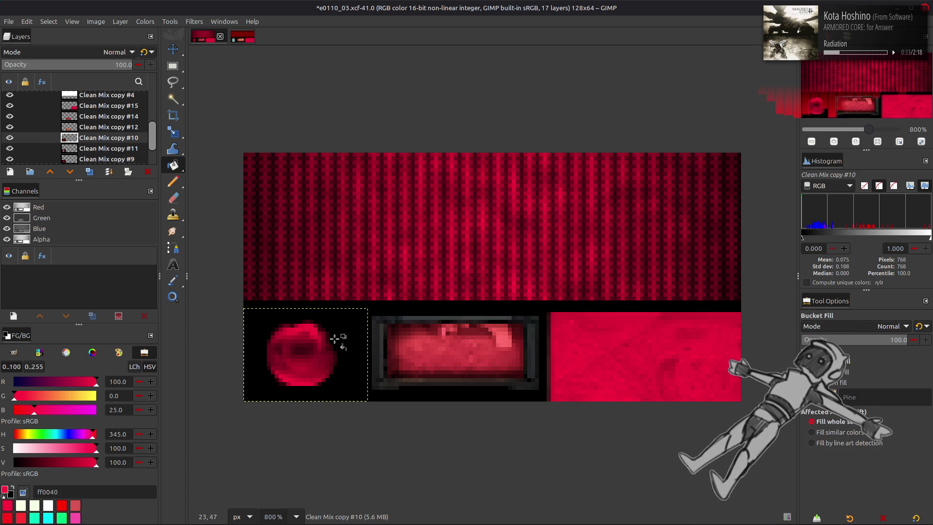
left_click(336, 338)
key("m")
left_click(115, 52)
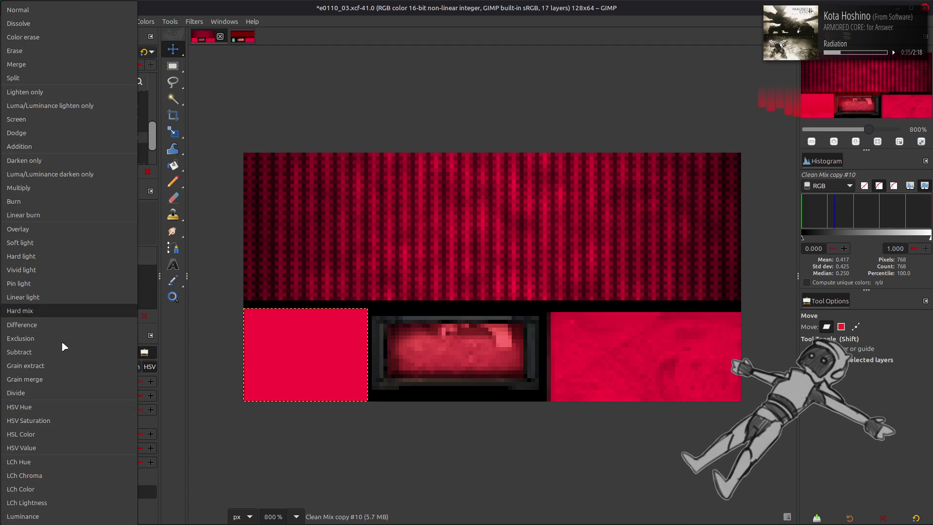
left_click(58, 407)
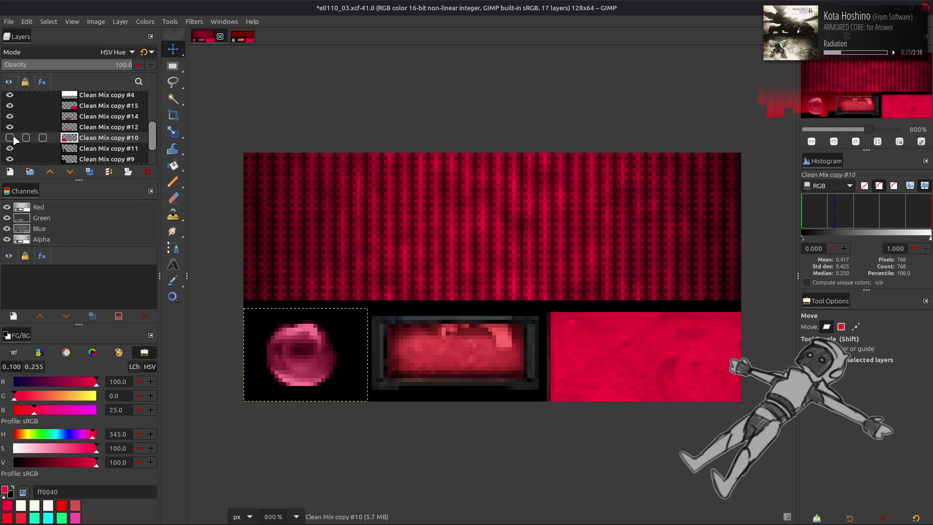
left_click(52, 51)
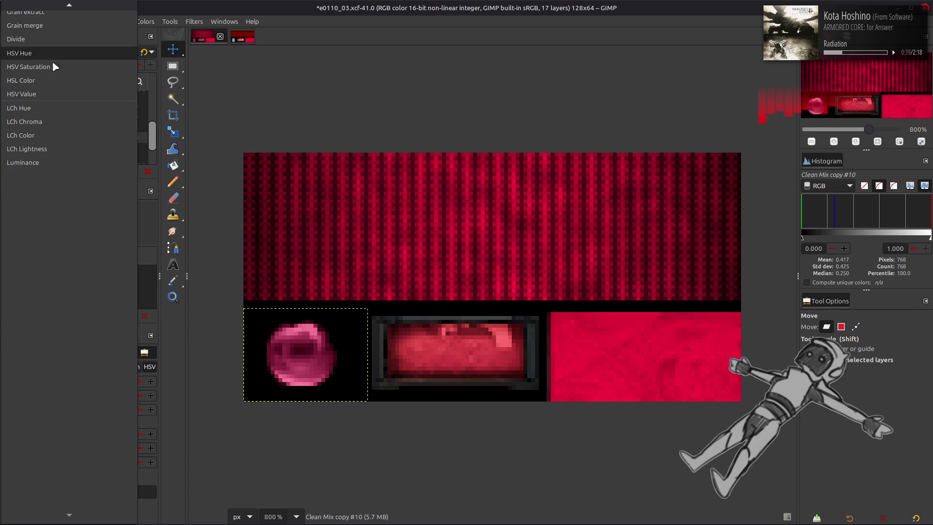
left_click(48, 106)
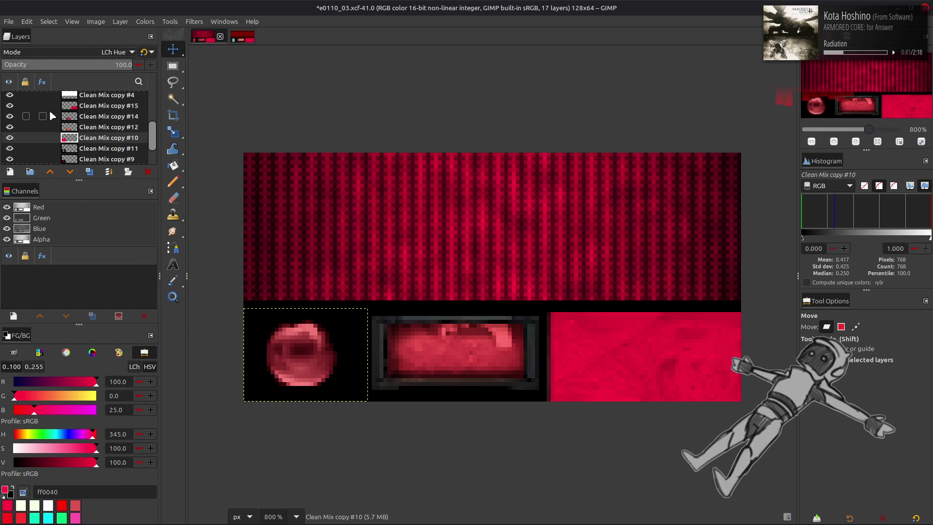
left_click(11, 148)
left_click(10, 149)
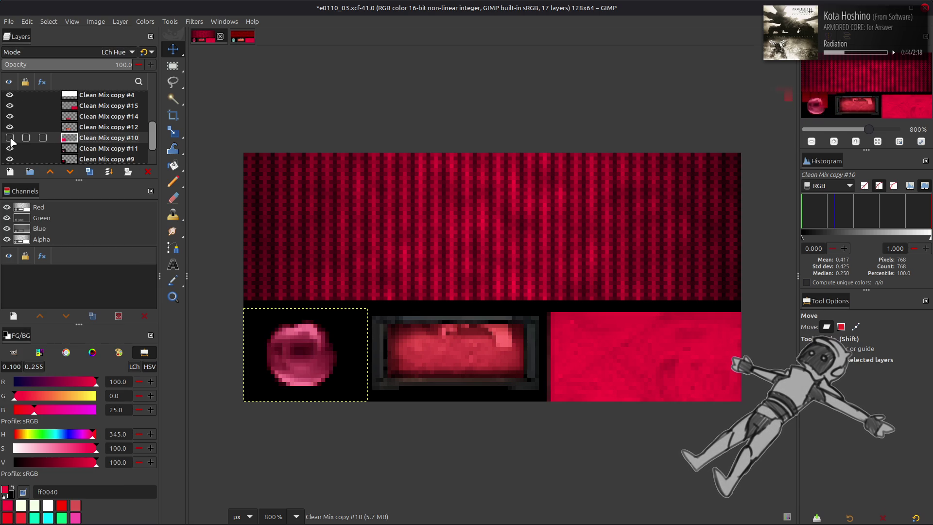
Test Clean Mix copy #11 opacity at 25, 10 and 16.7, then delete the layer
left_click(78, 150)
left_click(155, 54)
triple_click(122, 65)
type("25")
key("Return")
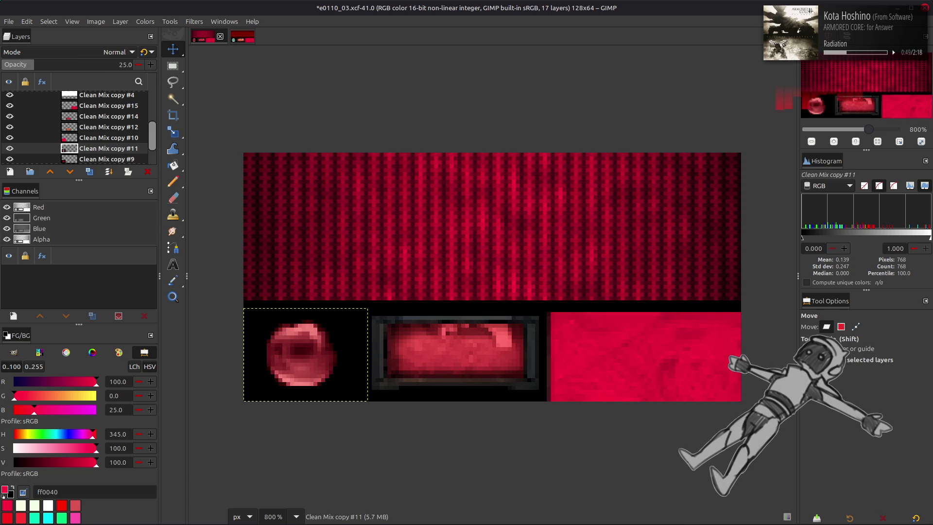
left_click(10, 148)
left_click(9, 148)
left_click_drag(103, 63, 49, 63)
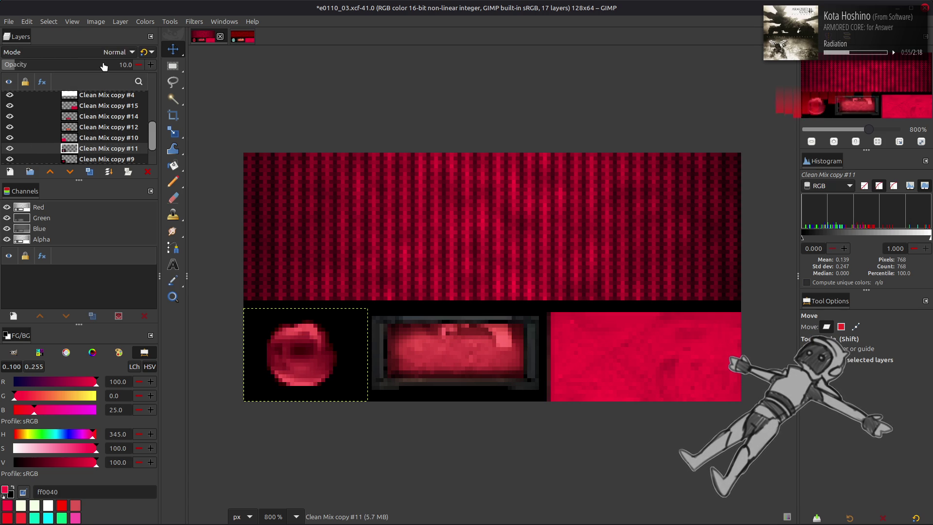
type("16.7")
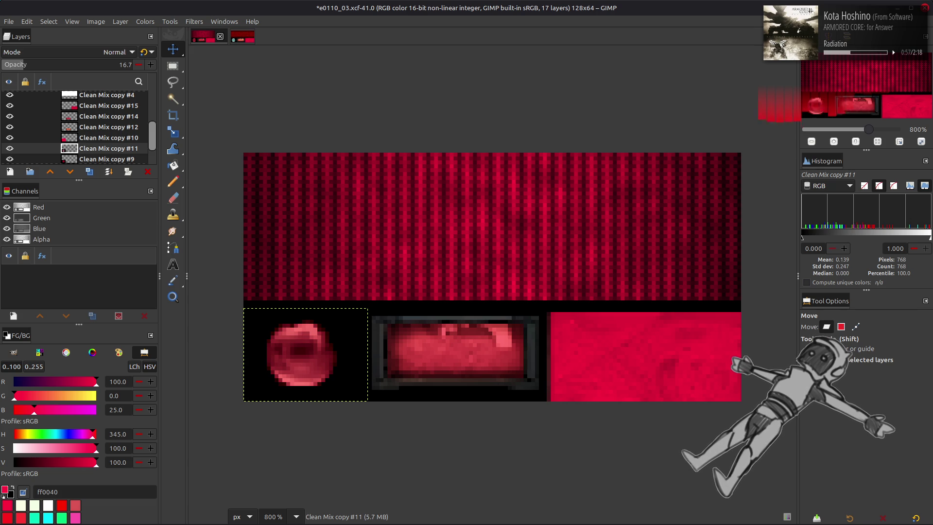
key("Delete")
key("Delete")
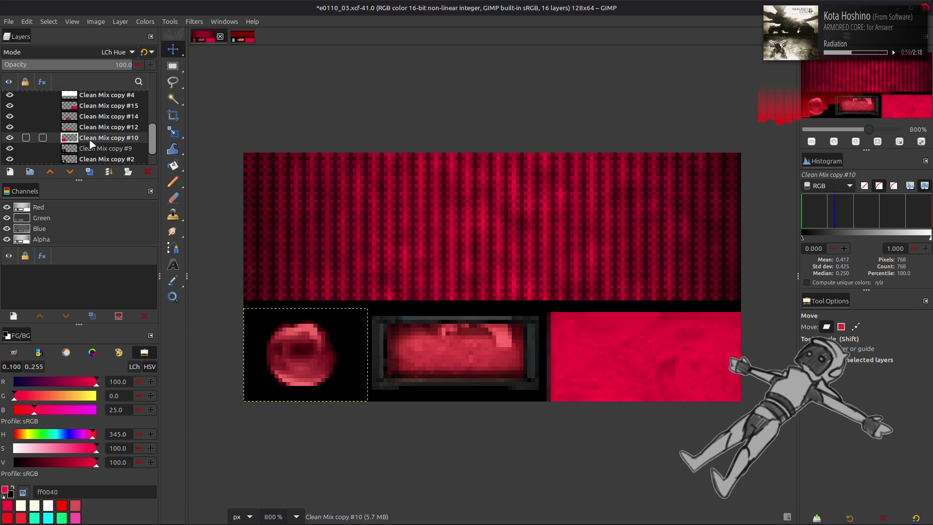
left_click(145, 21)
Apply Stretch Contrast to the lens layer and save the layered texture file
mouse_move(200, 189)
left_click(252, 211)
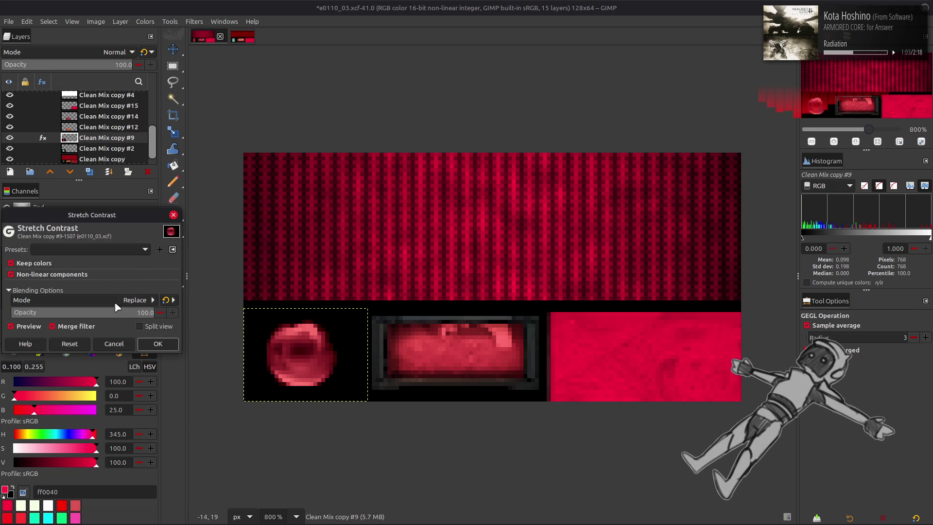
left_click(10, 139)
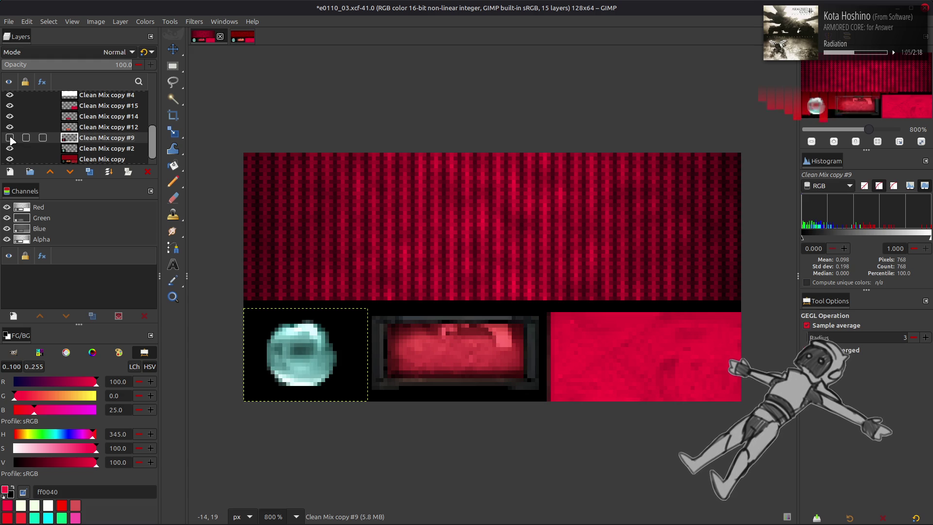
left_click(10, 139)
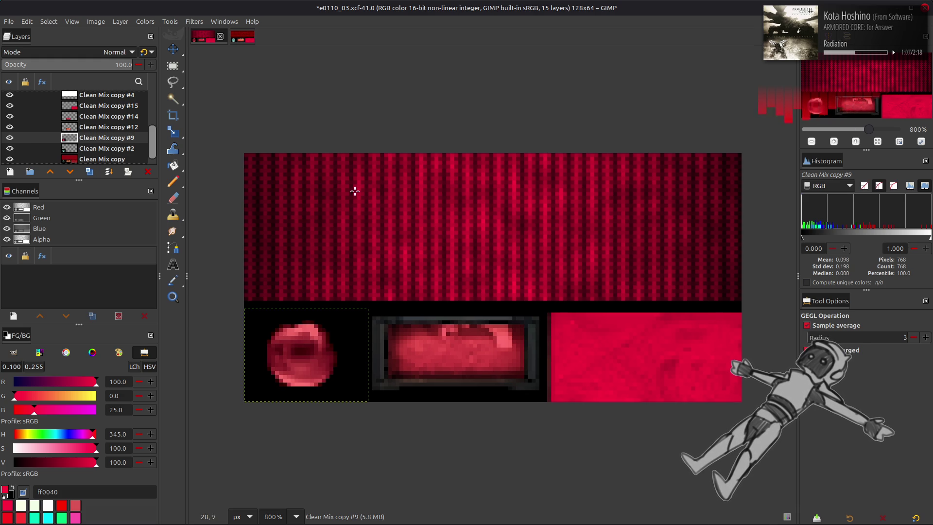
key("m")
key("ctrl+s")
Create a new layer from visible, overwrite e0110_03.dds, and switch back to Blender
scroll(92, 122, "up", 5)
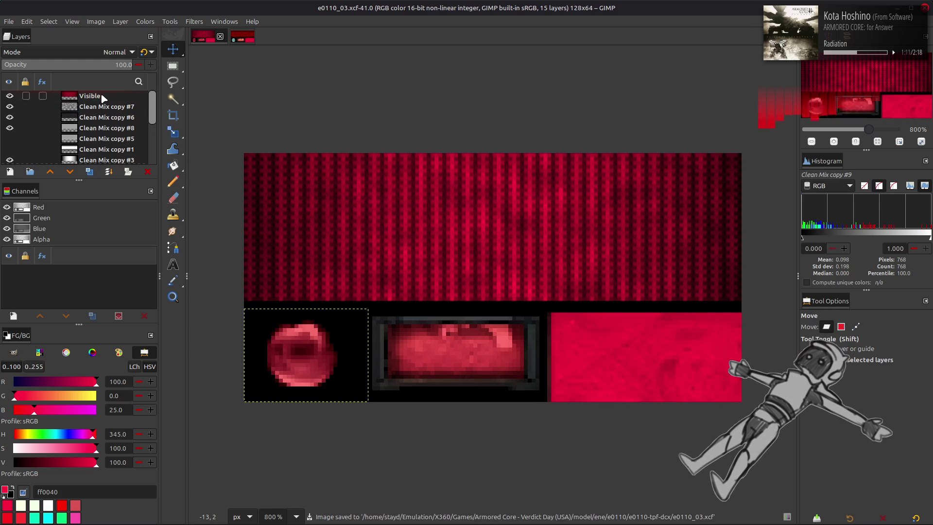
left_click(103, 98)
right_click(103, 98)
left_click(146, 173)
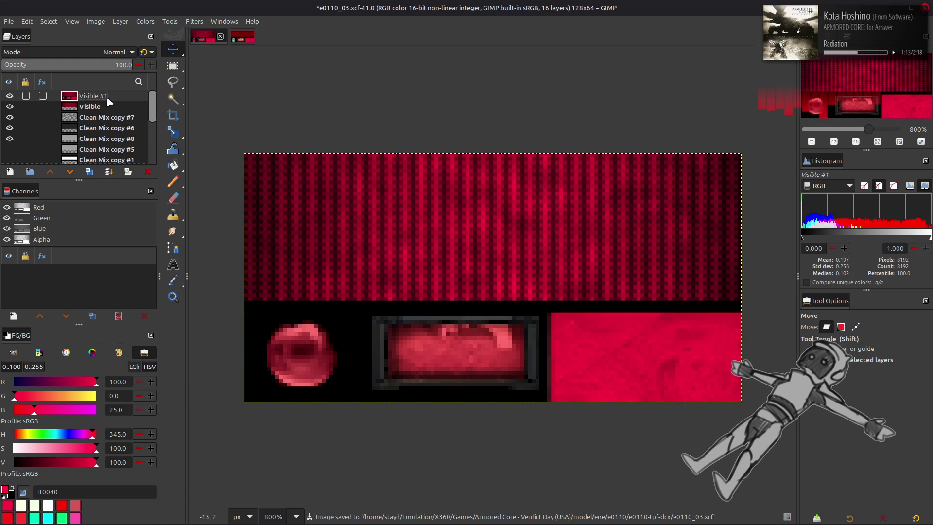
left_click(9, 21)
left_click(48, 177)
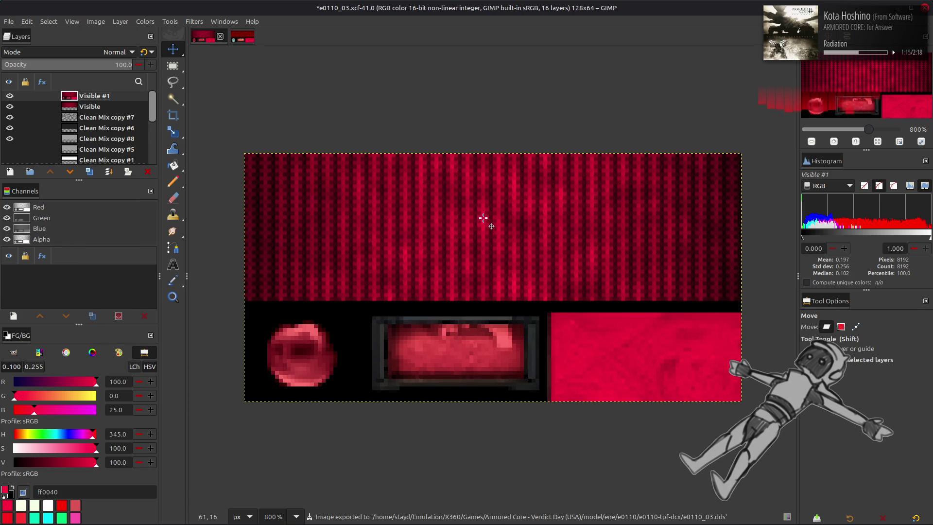
key("alt+Tab")
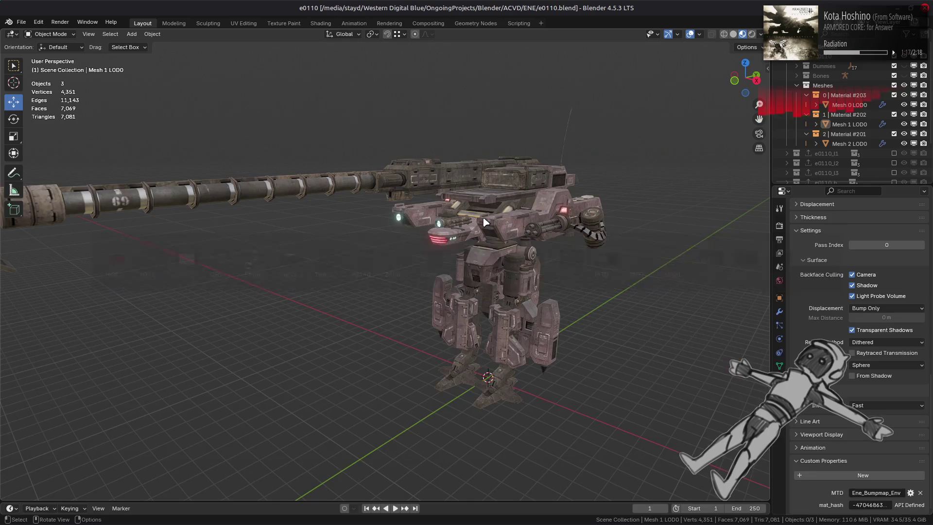
Select Mesh 2 LOD0 and refresh its texture through the Shading workspace, then return to Layout
left_click(848, 144)
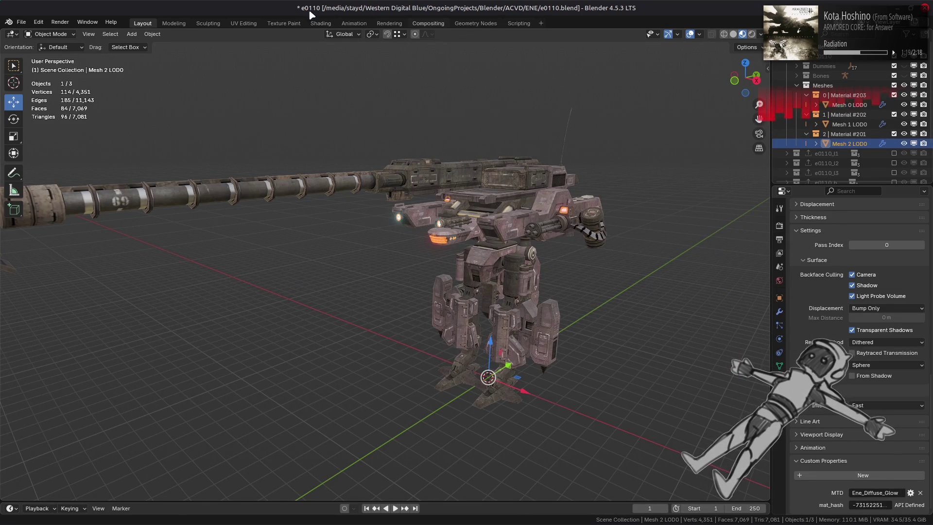
left_click(321, 23)
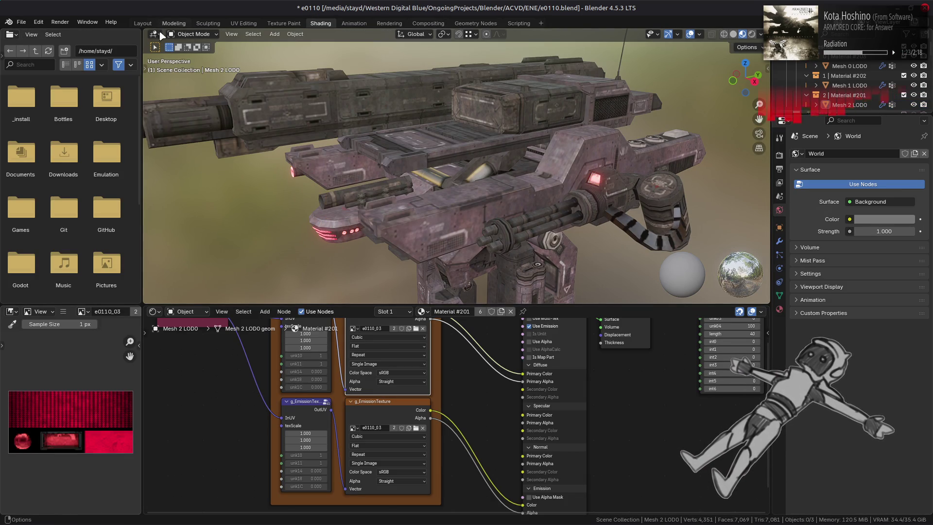
left_click(142, 24)
Orbit and zoom around the mech to inspect the red glowing lenses, then switch to GIMP
scroll(388, 176, "up", 3)
middle_click_drag(388, 176, 403, 243)
scroll(405, 249, "down", 4)
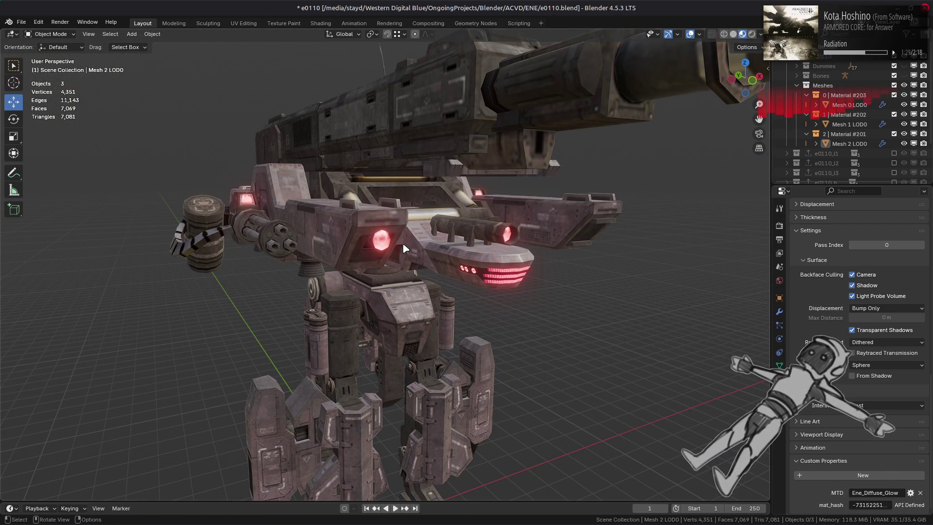
scroll(405, 249, "up", 2)
scroll(448, 262, "up", 2)
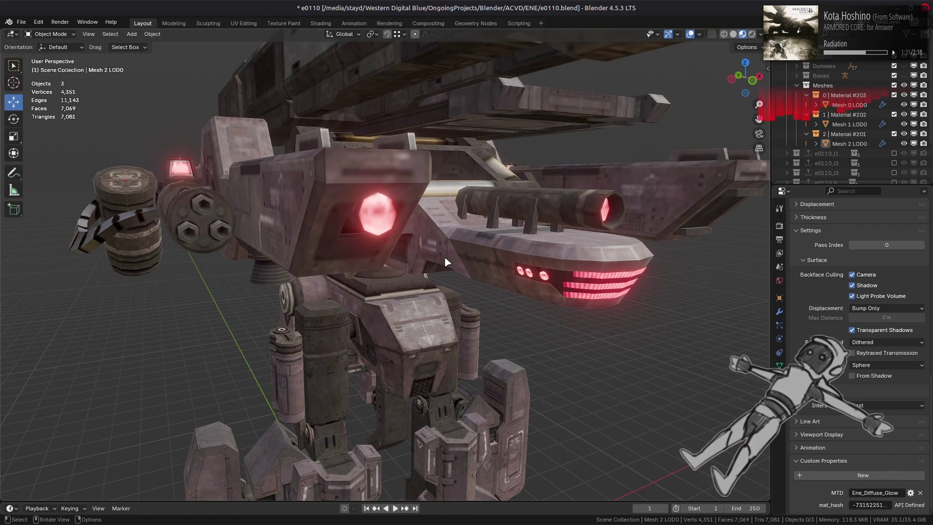
middle_click_drag(448, 262, 406, 253)
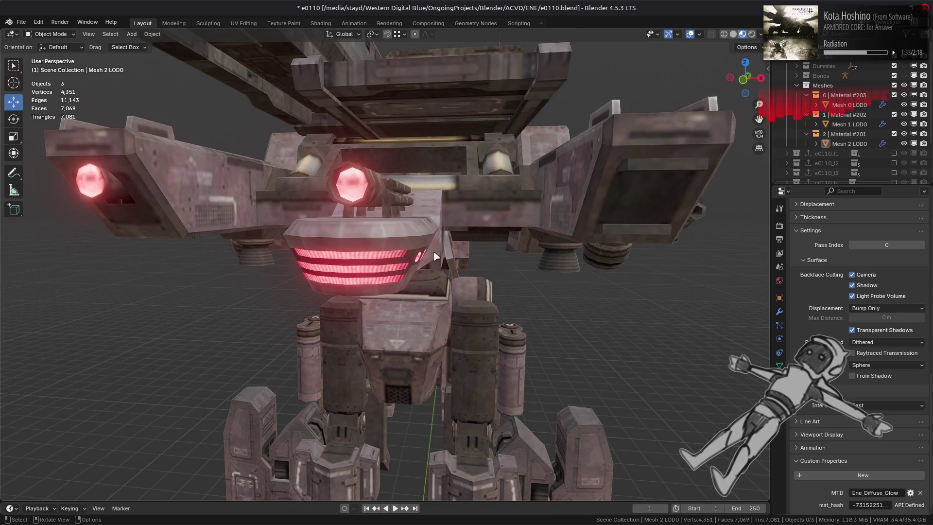
middle_click_drag(523, 252, 506, 270)
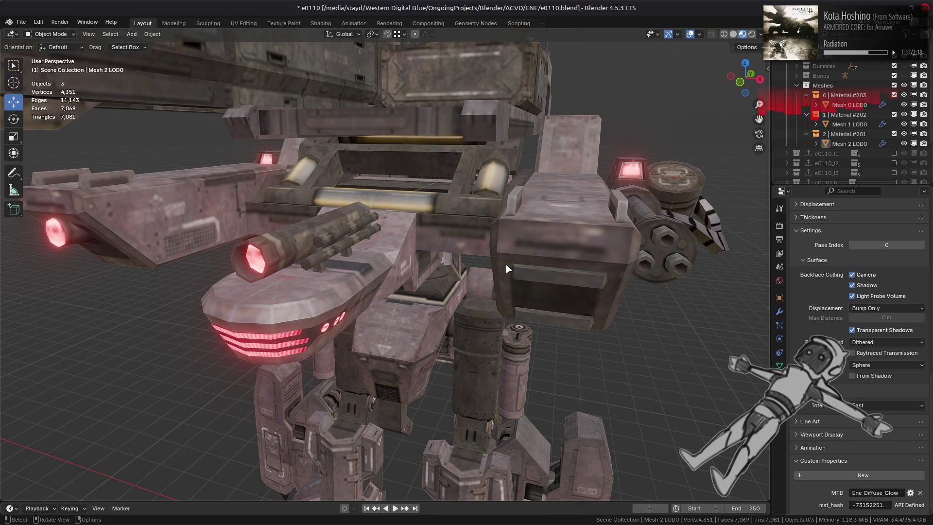
scroll(506, 269, "down", 5)
mouse_move(469, 270)
middle_mouse_down()
mouse_move(511, 236)
mouse_move(500, 243)
mouse_move(511, 245)
mouse_move(503, 265)
middle_mouse_up()
scroll(503, 265, "up", 5)
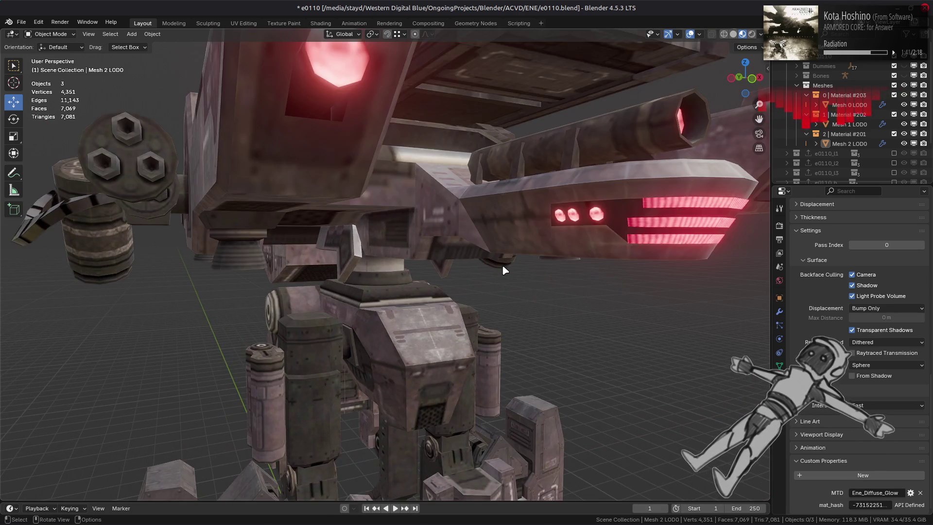
key("alt+Tab")
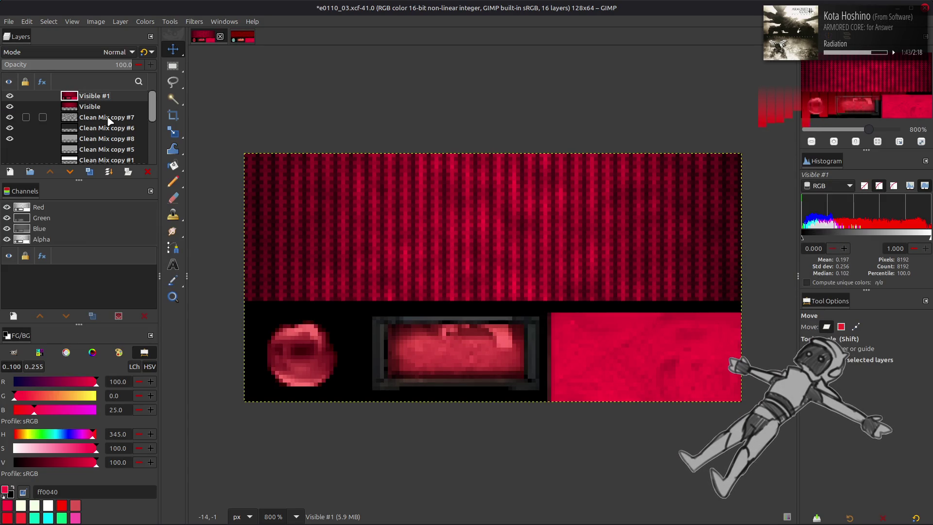
Undo the Visible #1 merge to restore the Clean Mix copy layers, and set Clean Mix copy #11 opacity to 100
key("ctrl+z")
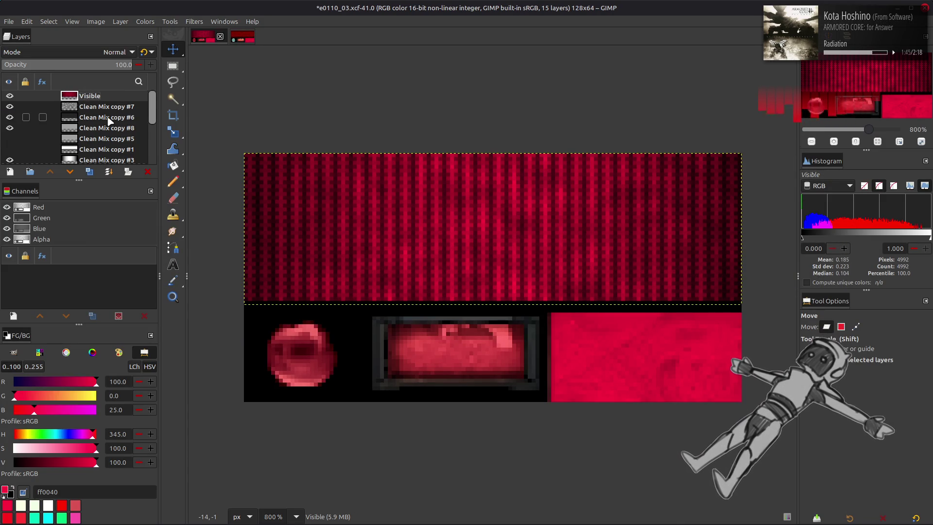
key("ctrl+z")
key("ctrl+z")
key("ctrl+z")
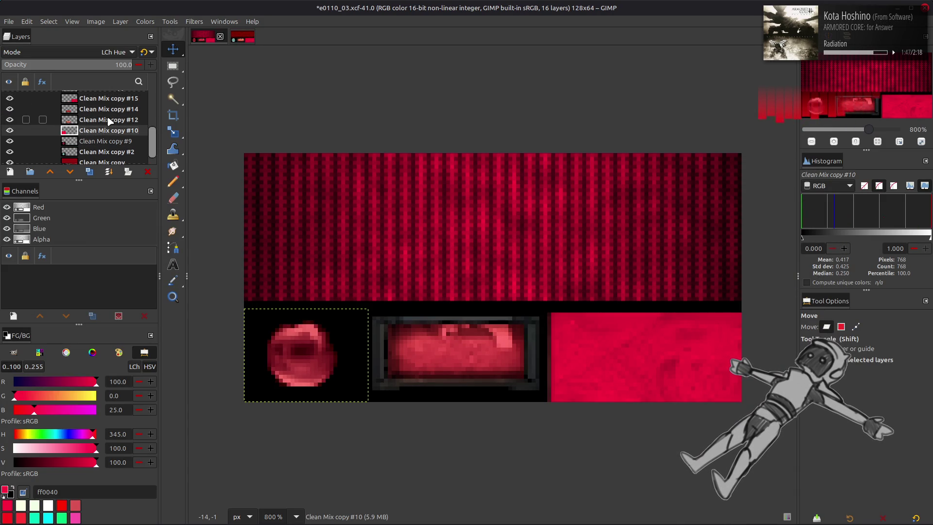
key("ctrl+y")
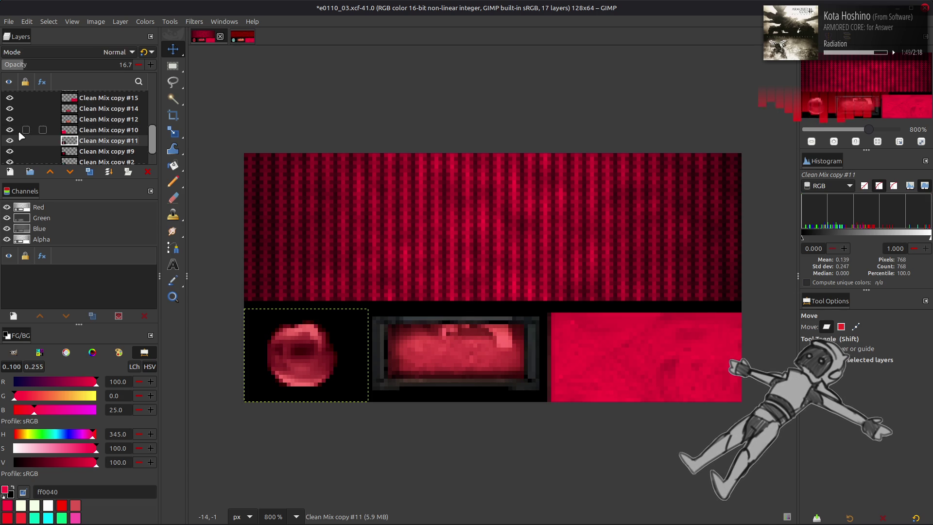
left_click_drag(199, 73, 265, 77)
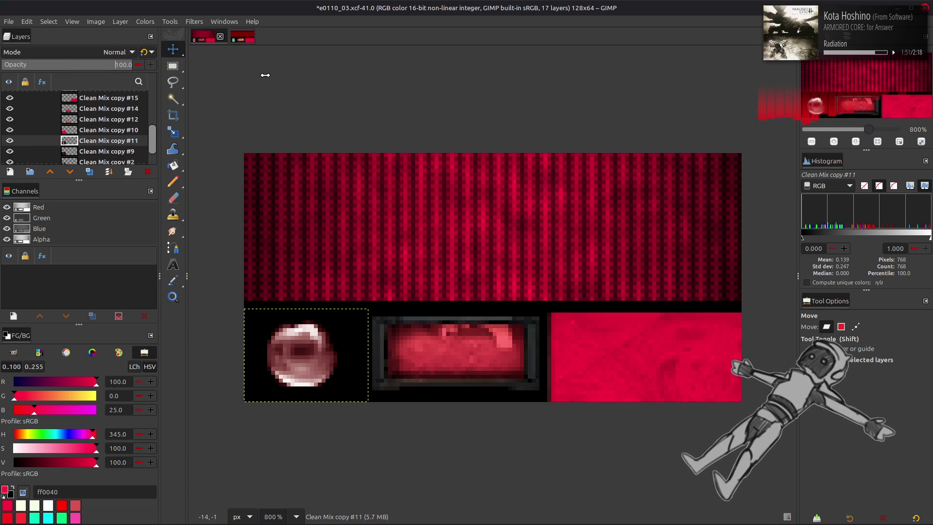
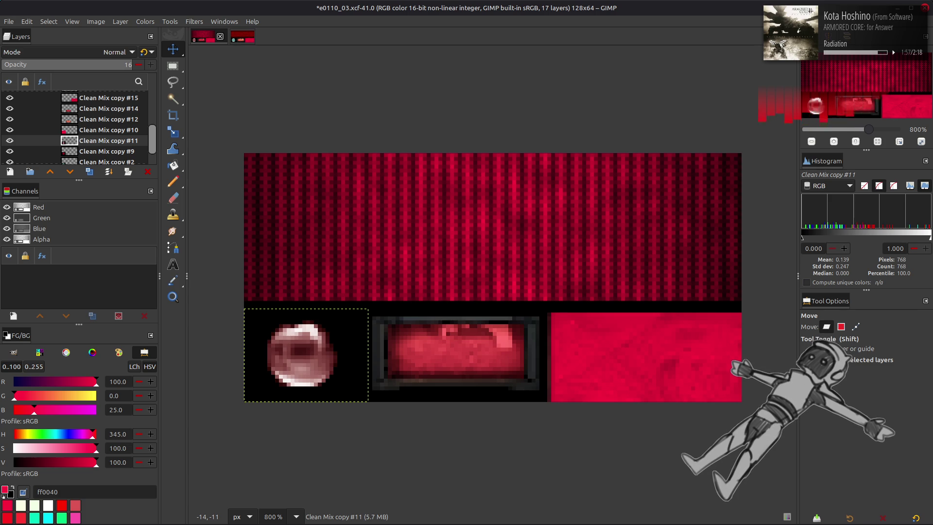
Set Clean Mix copy #11 to 16.7 opacity in legacy Normal, comparing against 33.3 via undo/redo
type(".7")
key("Return")
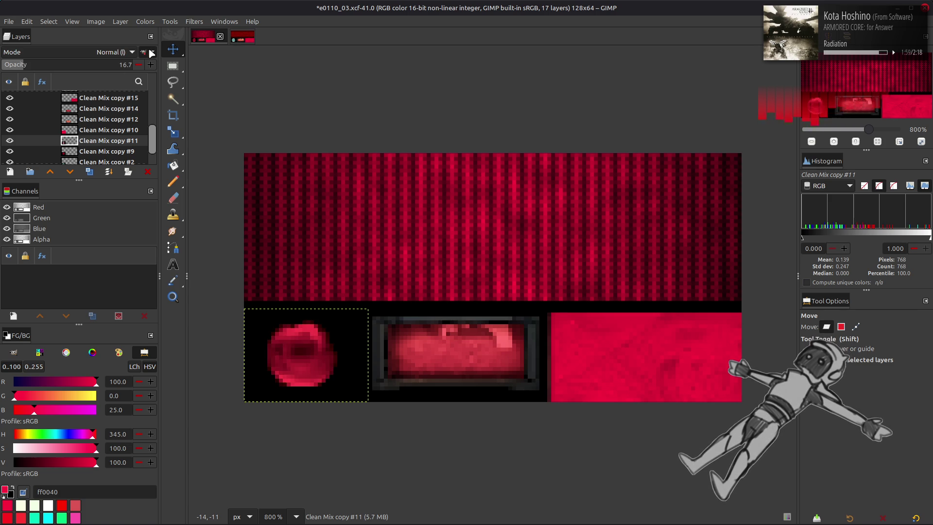
left_click(146, 52)
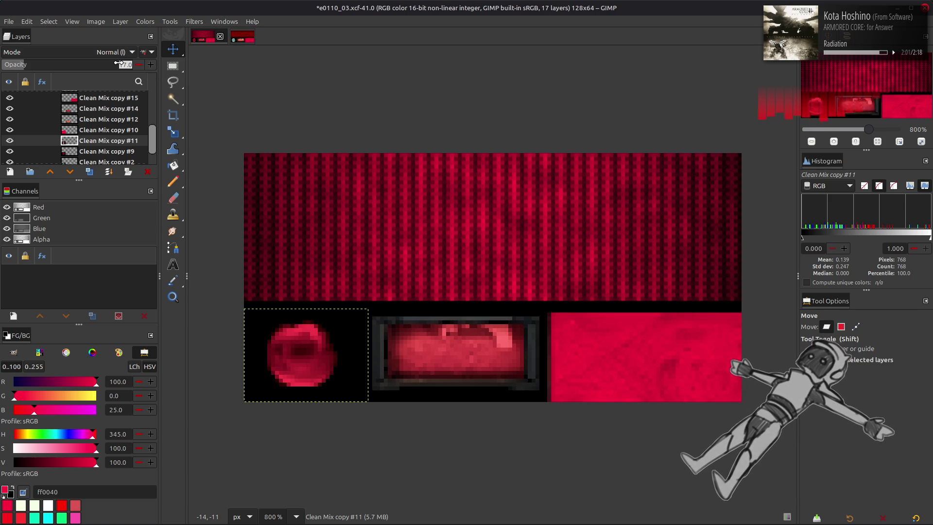
type("33.3")
key("Return")
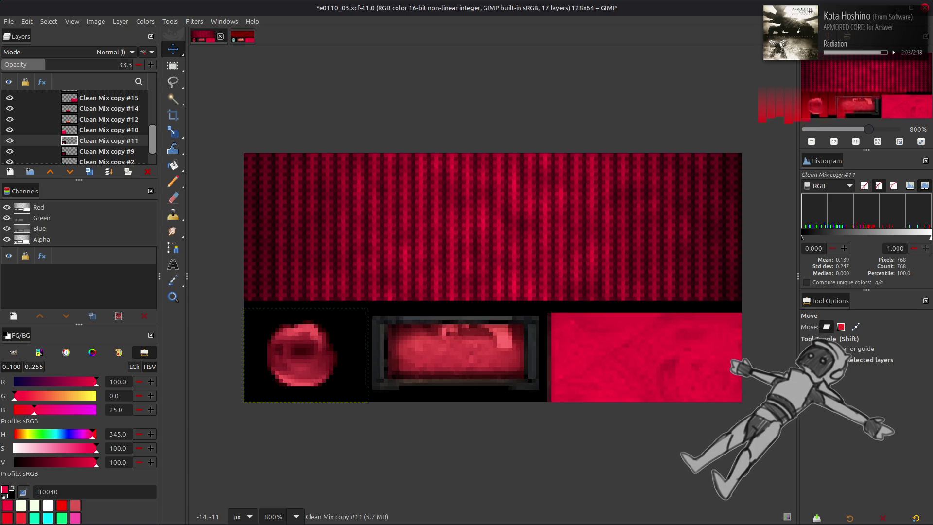
key("ctrl+z")
key("ctrl+z")
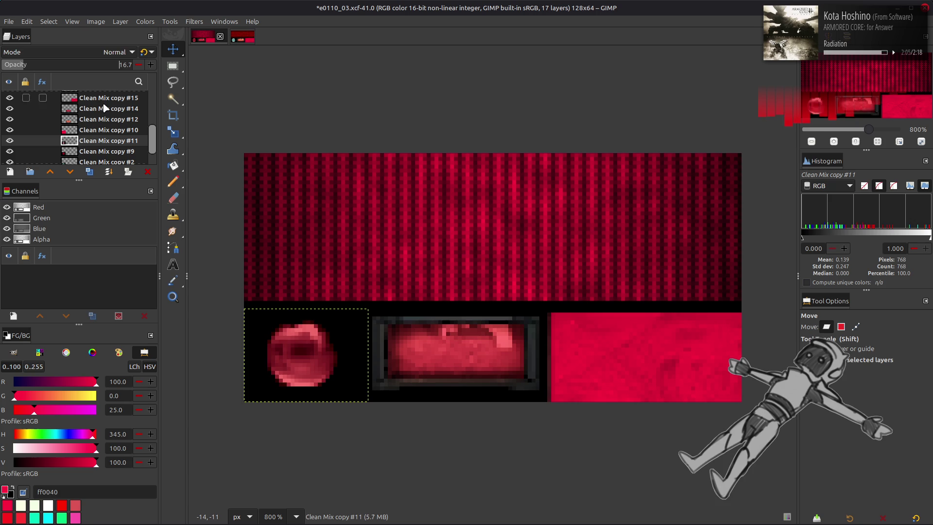
key("ctrl+y")
key("ctrl+y")
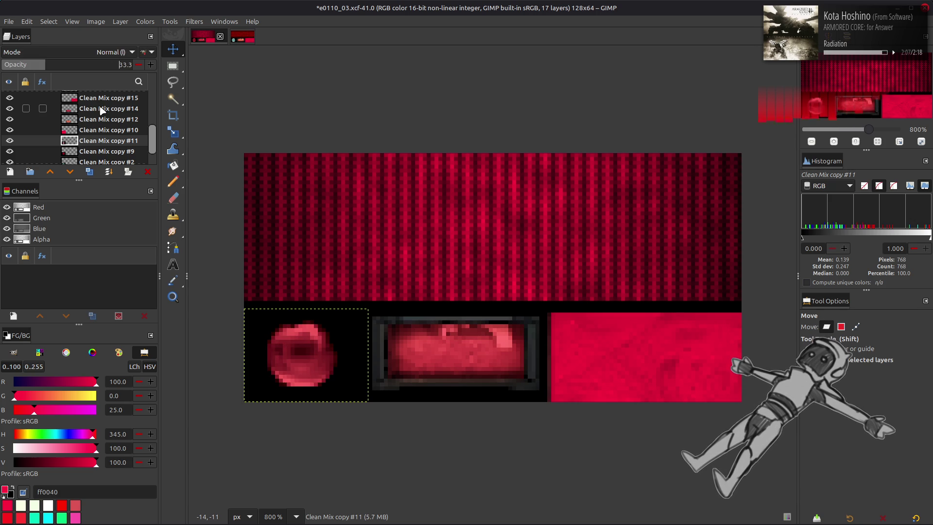
key("ctrl+z")
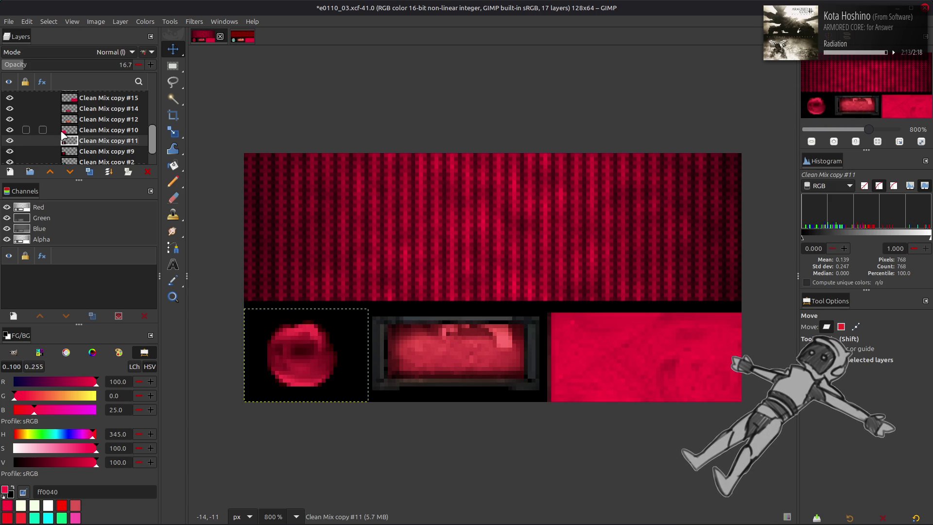
Try HSV Saturation and then LCh Color blend modes on Clean Mix copy #10
left_click(18, 131)
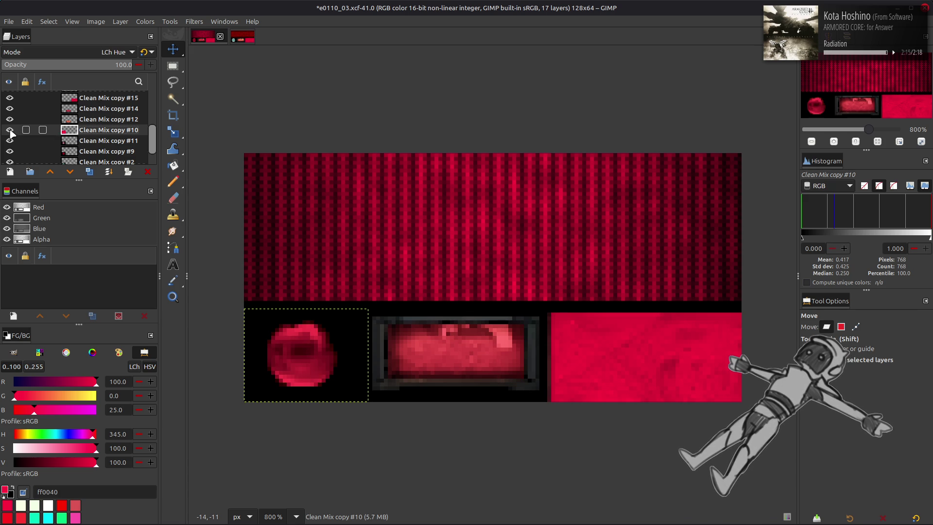
left_click(80, 52)
scroll(78, 49, "up", 3)
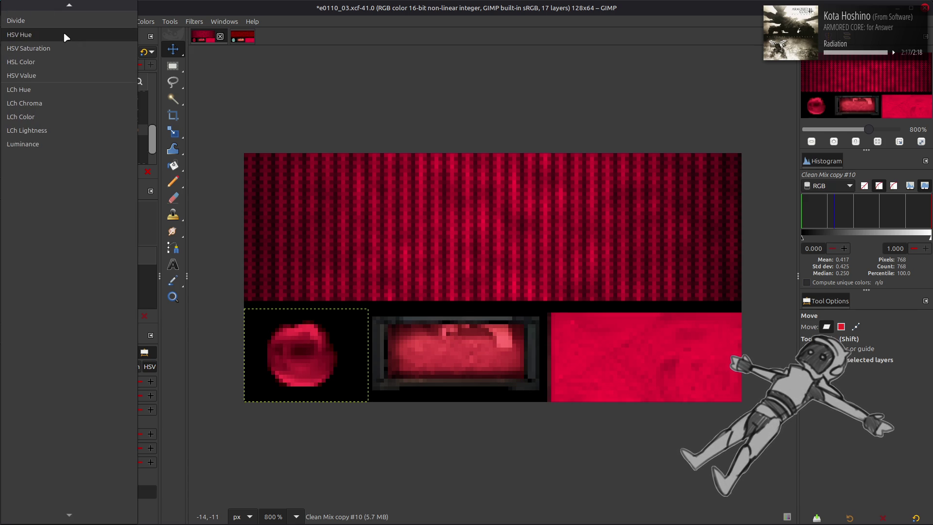
left_click(64, 34)
scroll(79, 52, "down", 1)
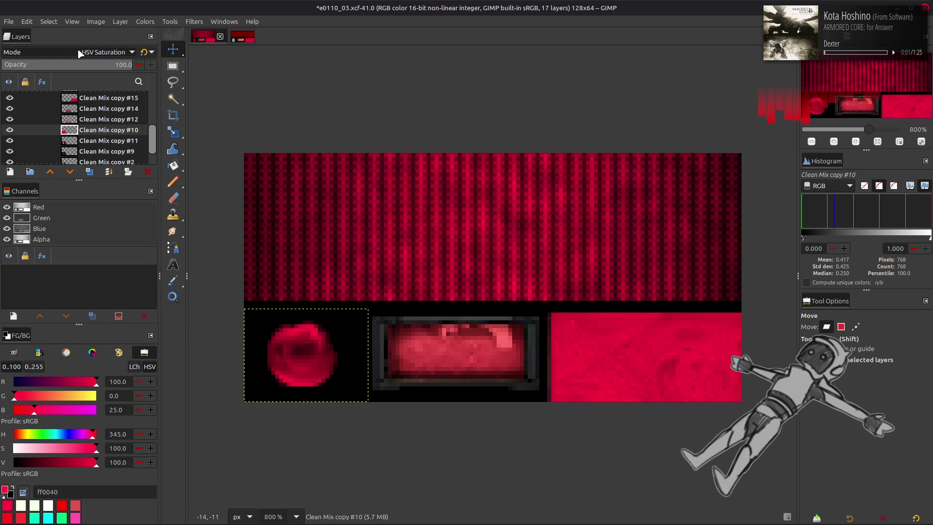
left_click(80, 52)
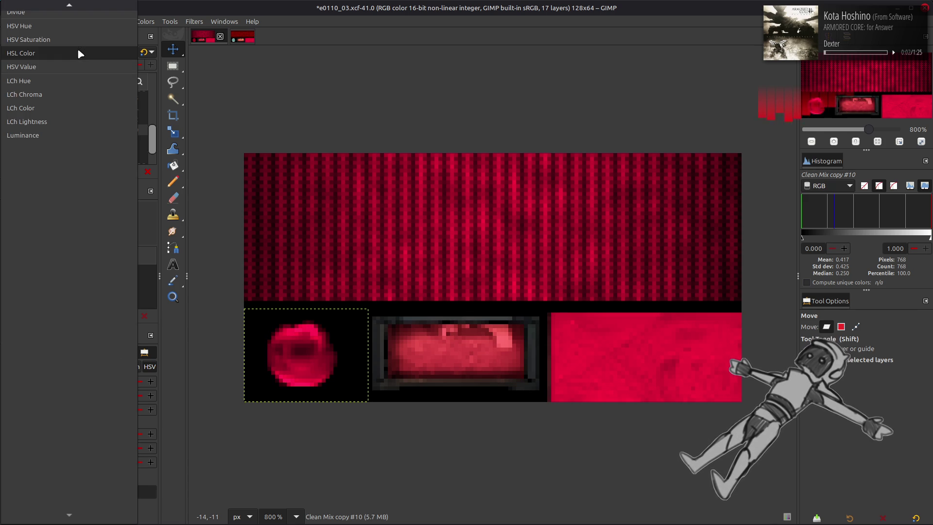
left_click(66, 108)
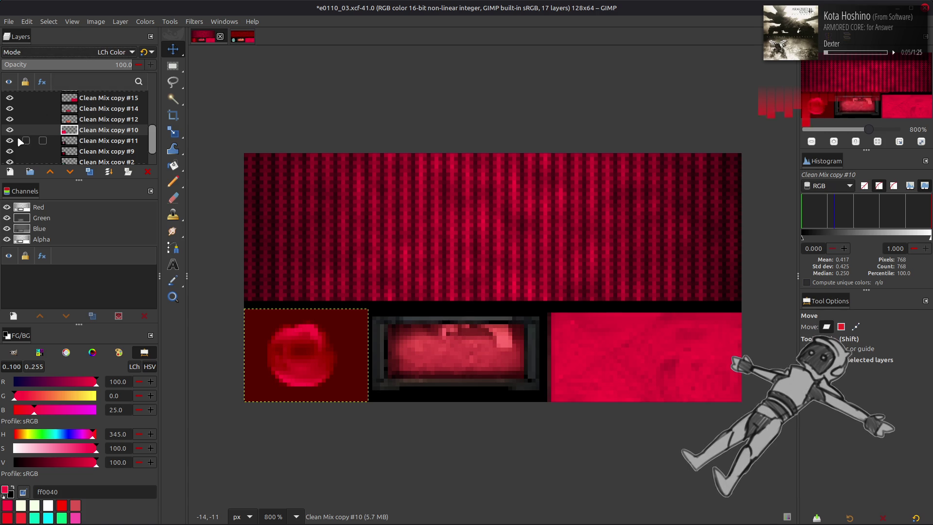
scroll(88, 57, "down", 1)
scroll(88, 57, "up", 2)
scroll(66, 57, "down", 1)
scroll(67, 57, "up", 2)
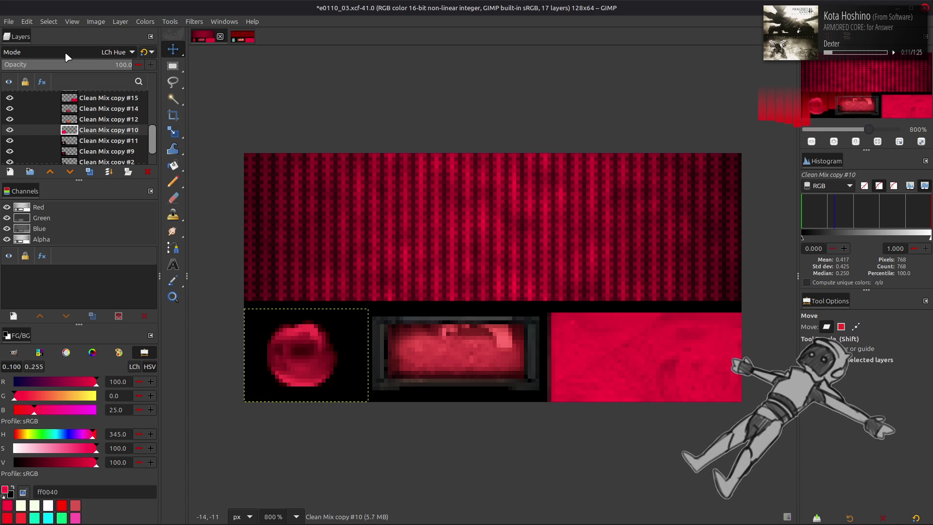
Compare Clean Mix copy #11 hidden and shown, then set its legacy-mode opacity to 25
left_click(9, 141)
left_click(10, 141)
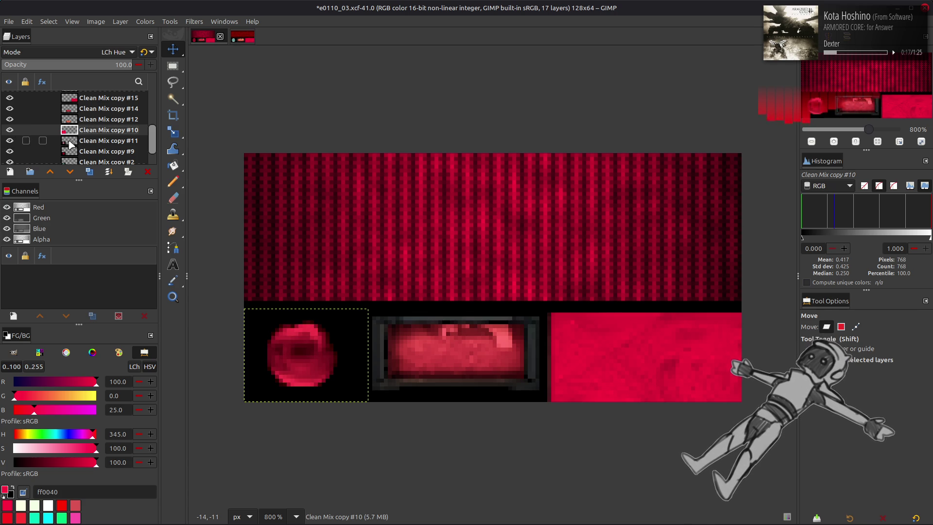
left_click(93, 140)
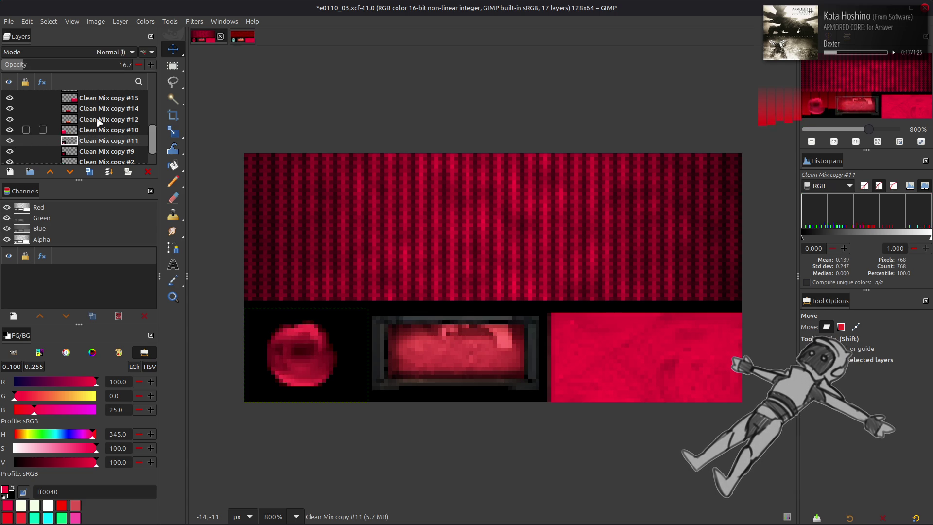
left_click(145, 53)
type("25")
key("Return")
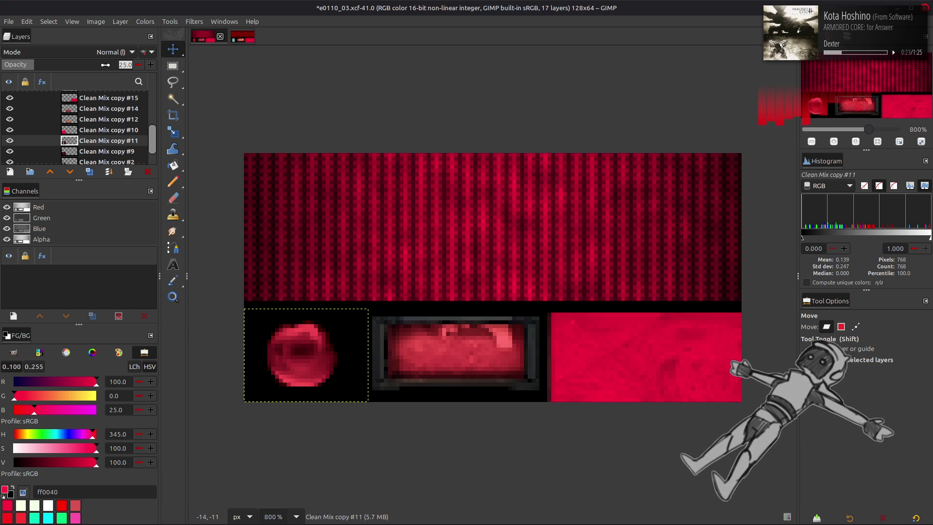
type("3")
key("Return")
type("25")
key("Return")
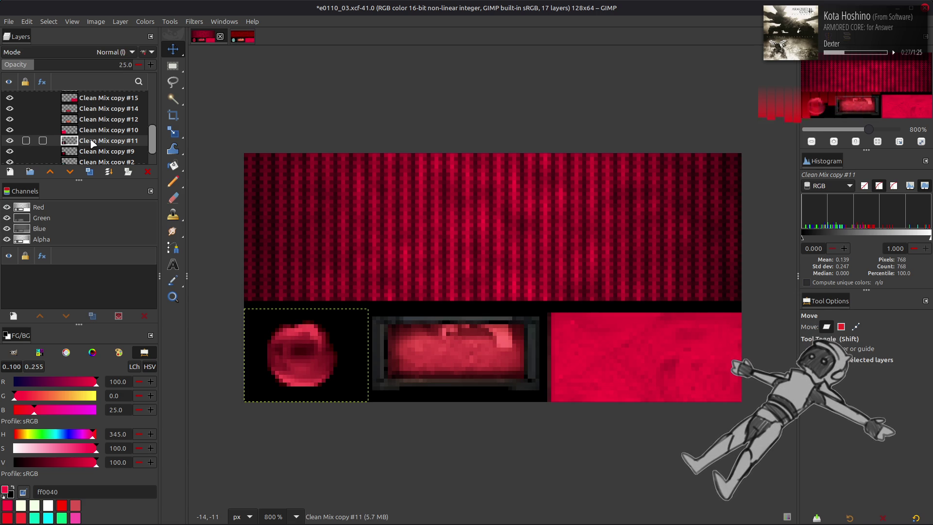
Delete Clean Mix copy #10 and #11 and add a new layer from Visible
key("ctrl+m")
key("ctrl+m")
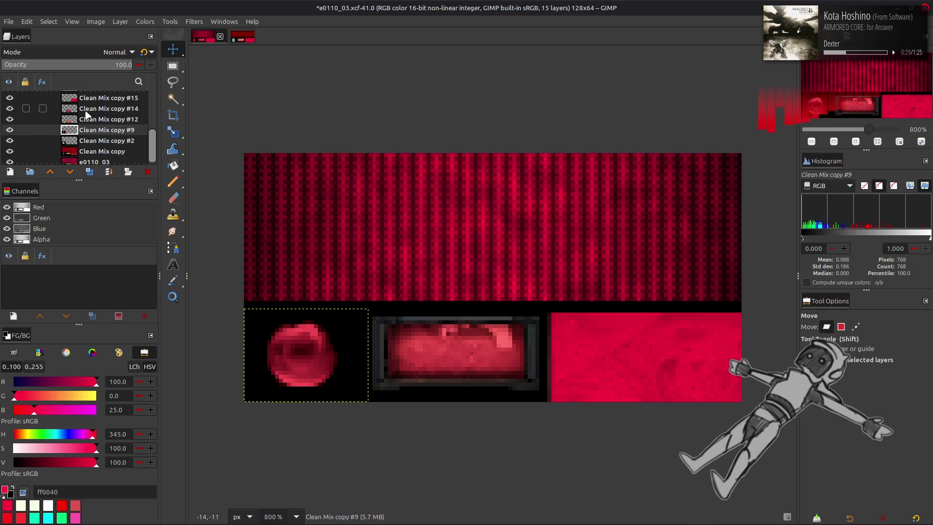
right_click(100, 99)
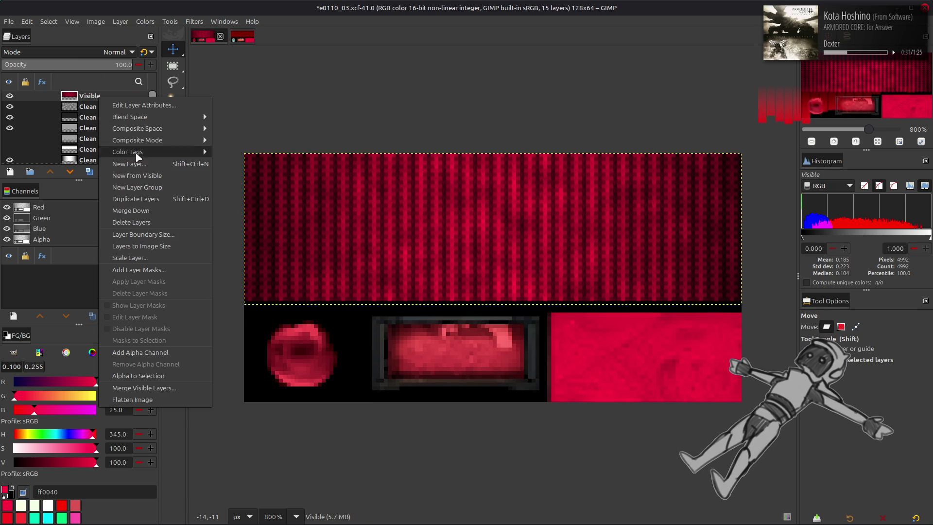
left_click(137, 176)
Export the texture as e0110_03.dds and return to Blender
left_click(8, 21)
left_click(73, 176)
key("alt+Tab")
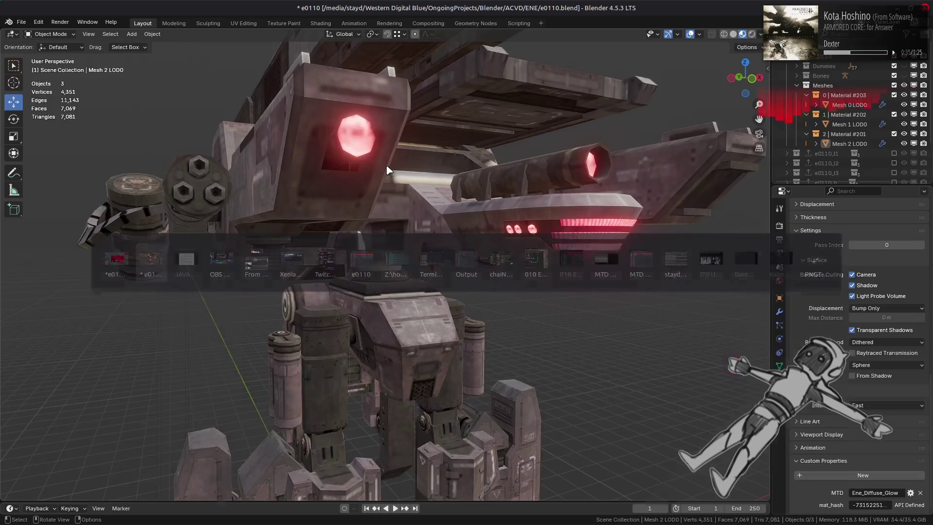
Reload the updated glow texture in the Shading workspace, then go back to Layout
left_click(320, 23)
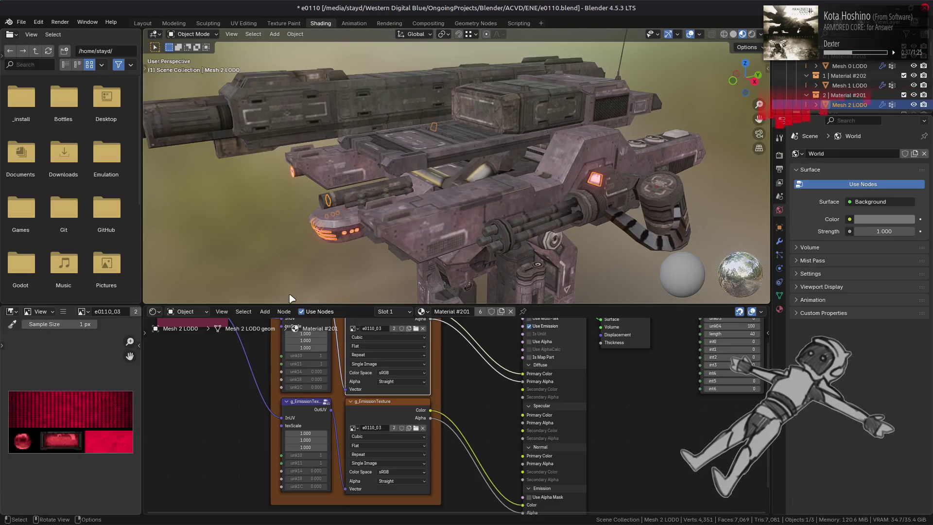
key("alt+r")
left_click(143, 23)
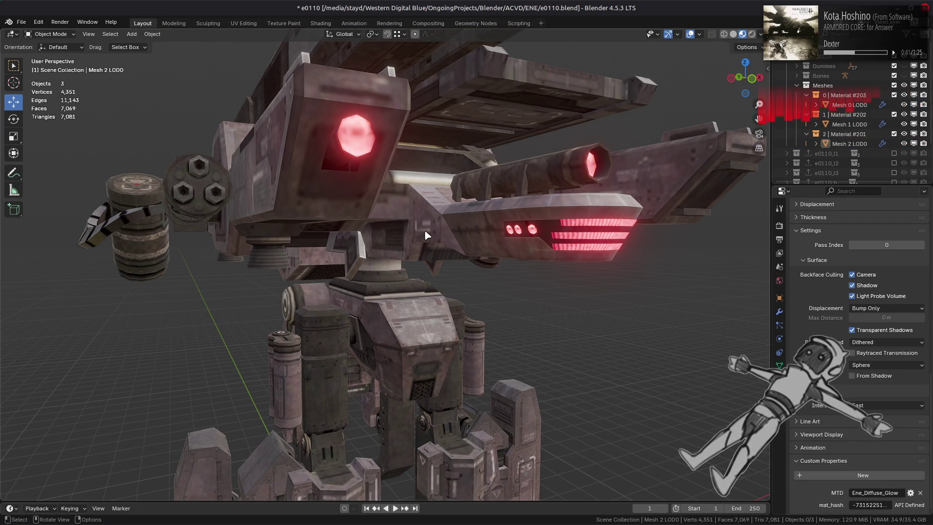
Check Mesh 1 LOD0 in Edit Mode on the gun arm, then orbit out to the whole mech
middle_click_drag(273, 234, 358, 254)
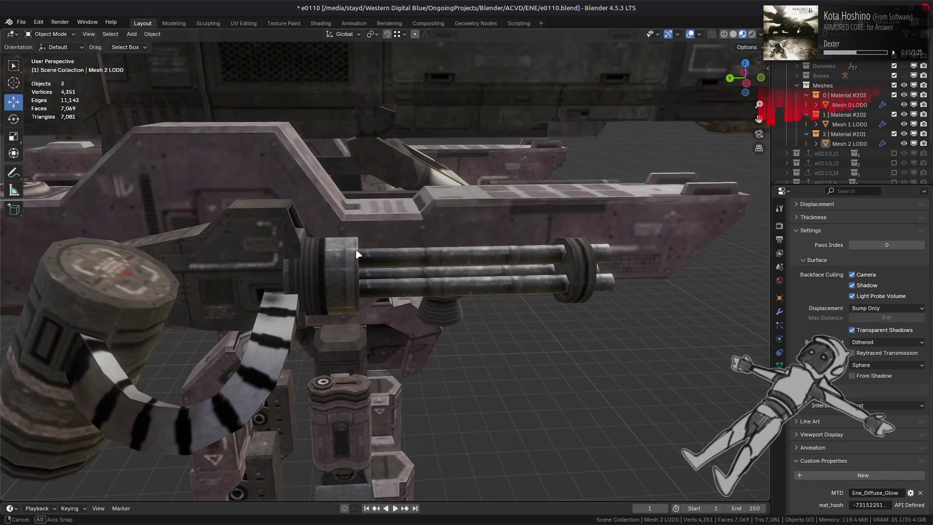
left_click(357, 254)
key("Tab")
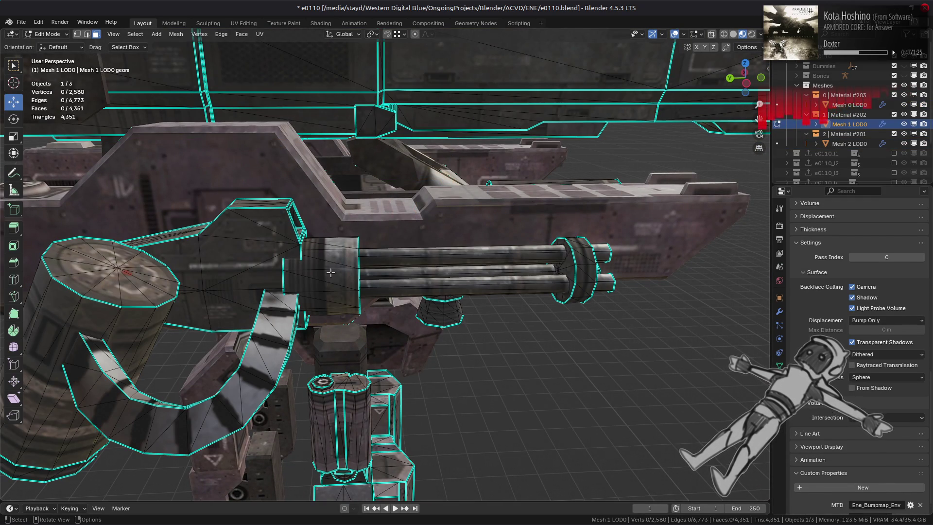
key("Tab")
mouse_move(331, 273)
middle_mouse_down()
mouse_move(563, 259)
mouse_move(474, 243)
middle_mouse_up()
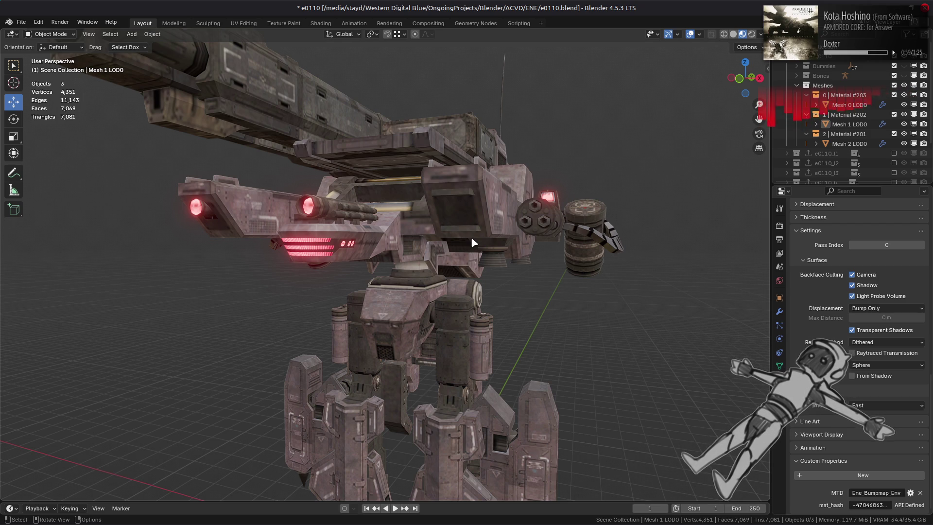
left_click(198, 137)
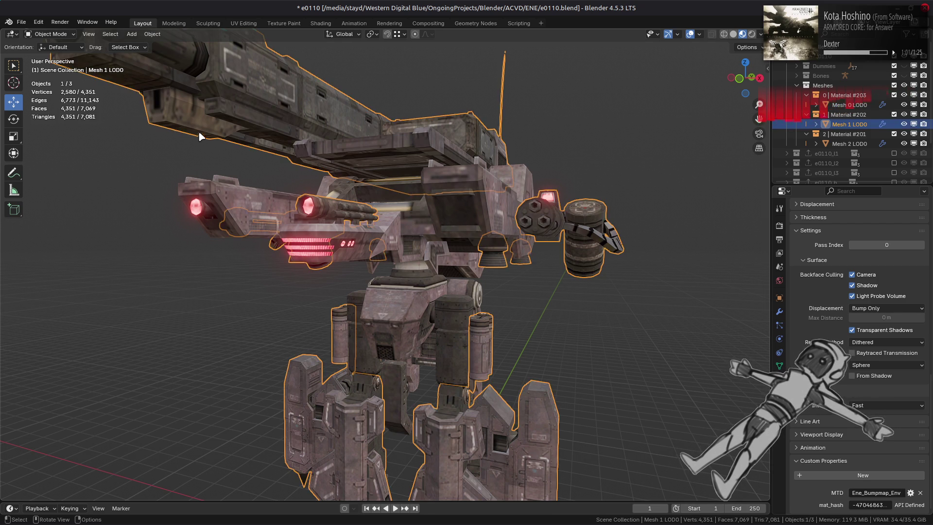
Inspect Mesh 1 LOD0's gun barrel geometry in Edit Mode from several angles
key("Tab")
mouse_move(232, 141)
middle_mouse_down()
mouse_move(316, 184)
mouse_move(238, 245)
mouse_move(230, 269)
mouse_move(287, 236)
mouse_move(268, 278)
mouse_move(353, 263)
mouse_move(394, 287)
middle_mouse_up()
scroll(238, 245, "up", 3)
scroll(290, 263, "down", 2)
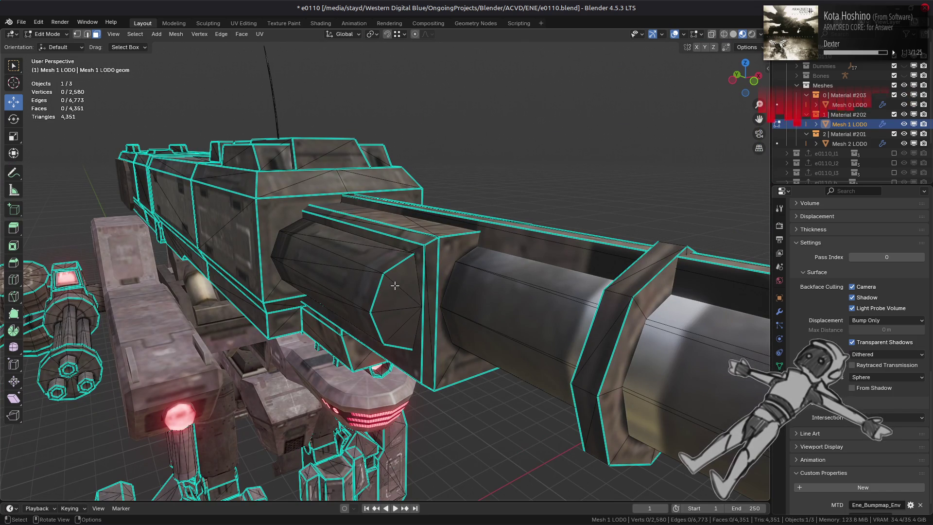
mouse_move(391, 268)
middle_mouse_down()
mouse_move(420, 289)
mouse_move(336, 304)
mouse_move(478, 239)
mouse_move(403, 255)
mouse_move(526, 253)
mouse_move(458, 252)
middle_mouse_up()
scroll(308, 310, "up", 5)
scroll(308, 310, "down", 5)
scroll(479, 256, "down", 5)
Return to Object Mode, deselect everything and save e0110.blend
key("Tab")
key("alt+a")
scroll(459, 255, "up", 1)
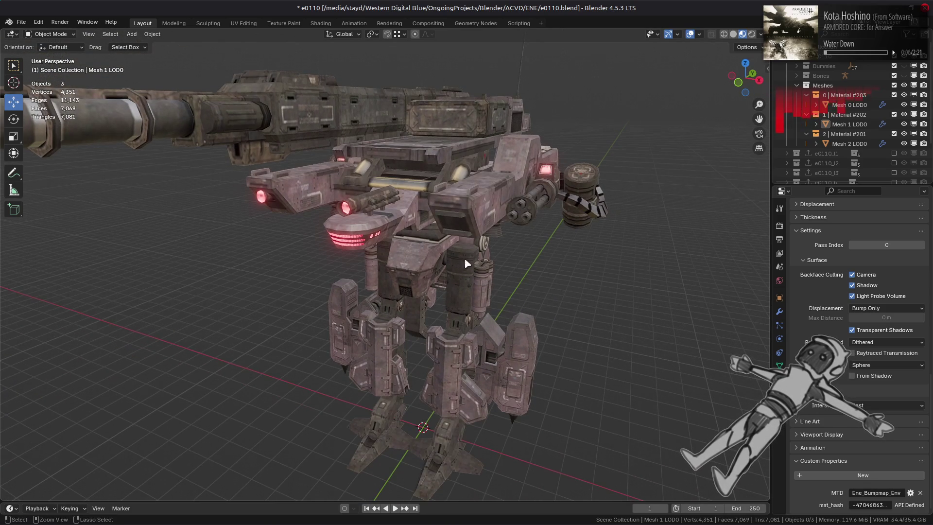
key("ctrl+s")
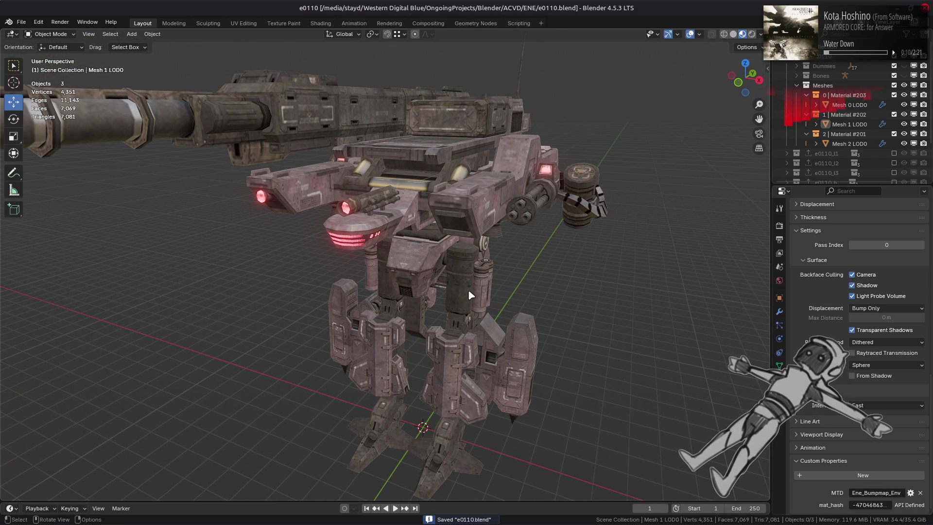
Switch the viewport to Solid shading with Object Color kept on Attribute
mouse_move(473, 295)
middle_mouse_down()
mouse_move(454, 271)
mouse_move(439, 269)
middle_mouse_up()
left_click(734, 34)
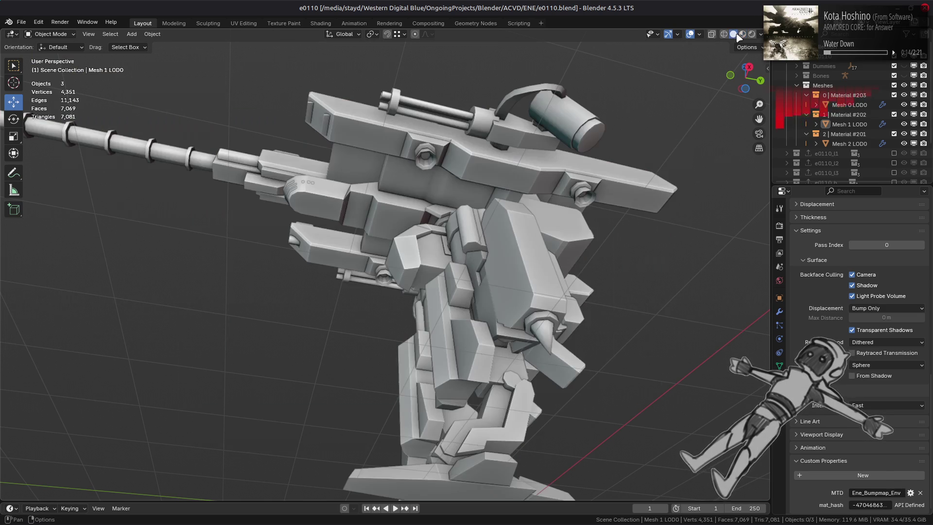
left_click(761, 35)
left_click(761, 183)
left_click(732, 194)
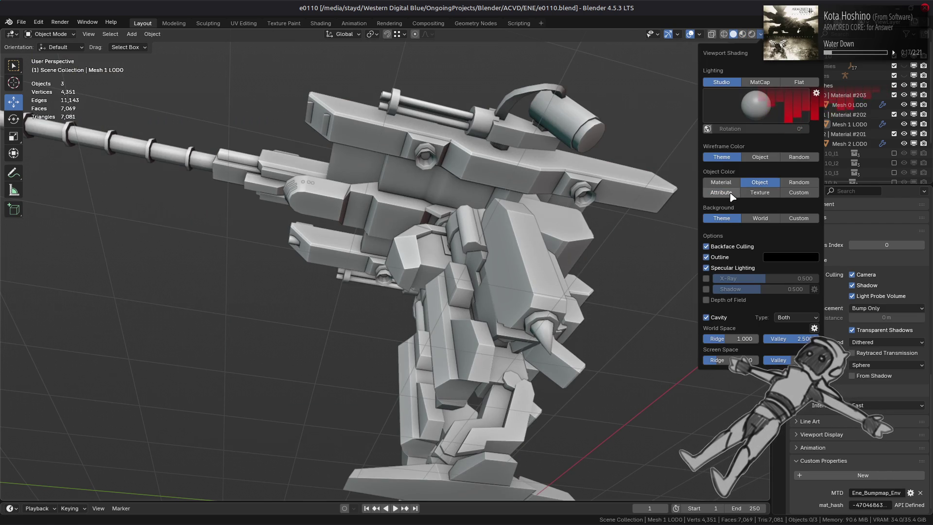
left_click(759, 186)
left_click(733, 196)
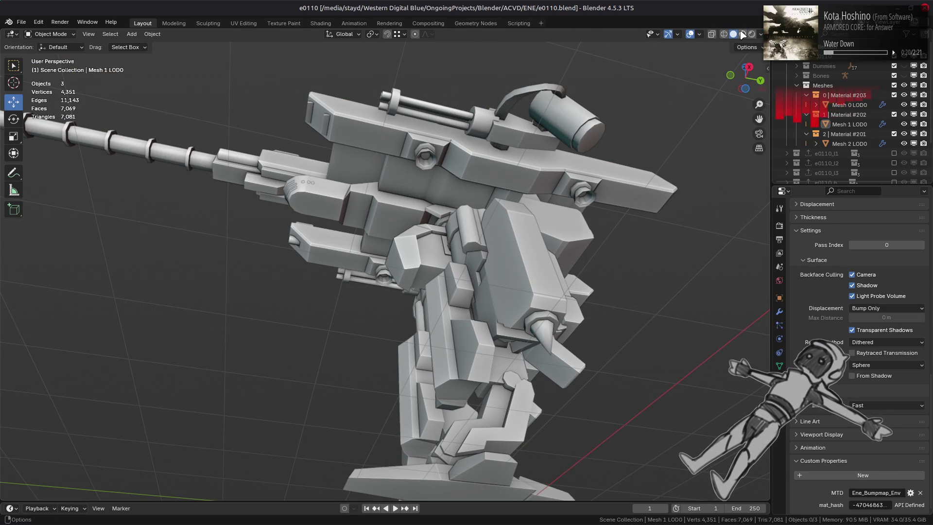
Show Material Preview, zoom in on the glowing red lamps and select Mesh 2 LOD0
left_click(743, 34)
mouse_move(559, 234)
middle_mouse_down()
mouse_move(452, 235)
mouse_move(454, 218)
mouse_move(500, 214)
middle_mouse_up()
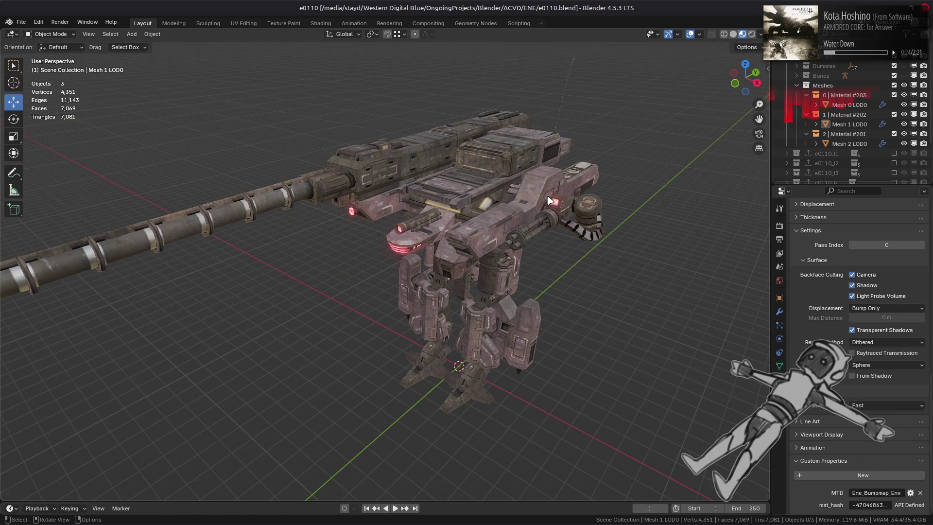
scroll(547, 204, "up", 8)
left_click(516, 165)
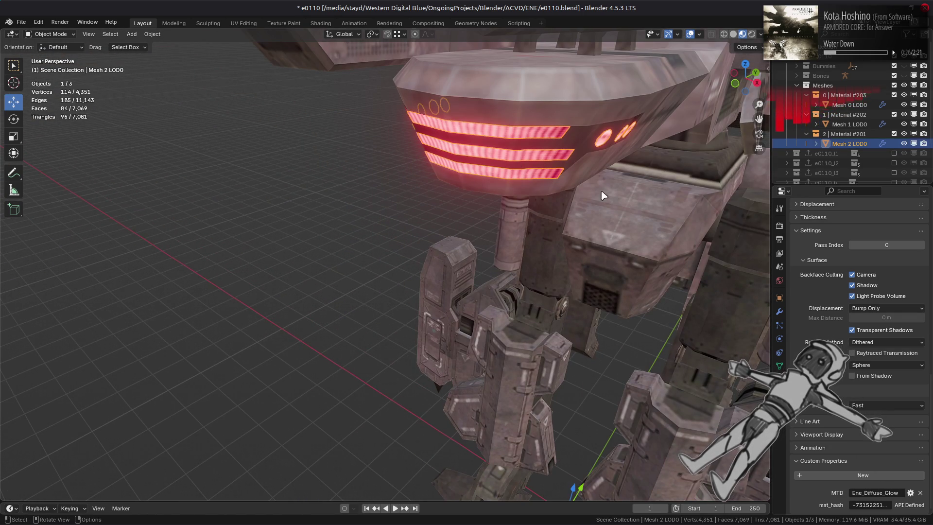
Give Mesh 2 LOD0 a Triangulate modifier above WeightedNormal with Beauty quad method
left_click(780, 311)
left_click(831, 246)
mouse_move(833, 254)
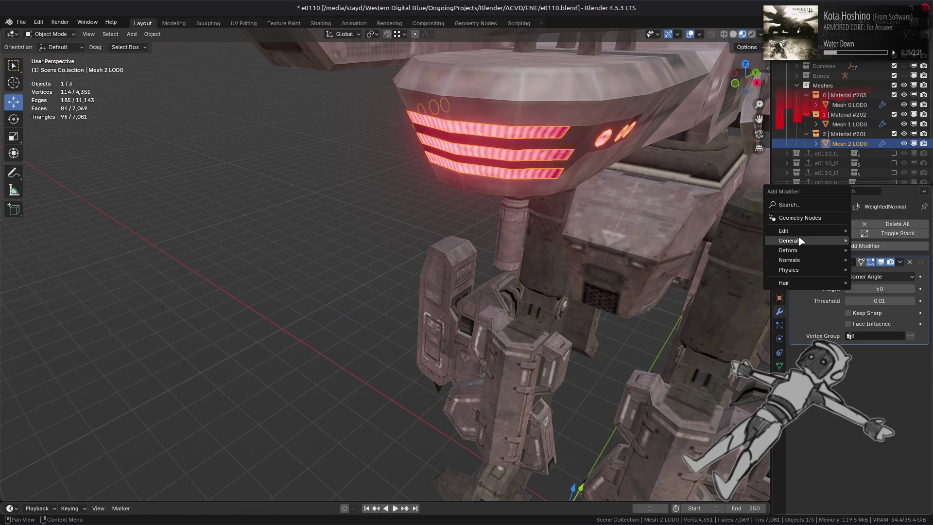
left_click(715, 377)
left_click_drag(924, 357, 922, 263)
left_click(881, 276)
left_click(883, 284)
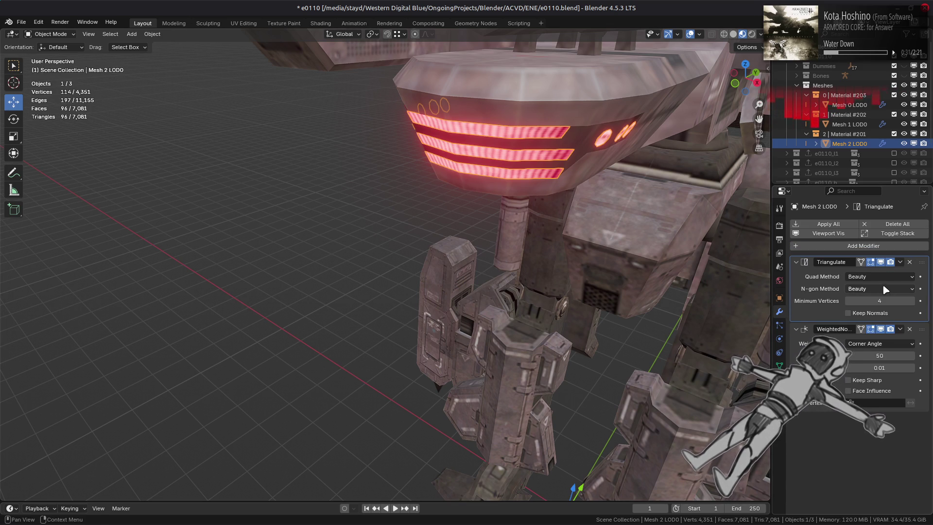
Check the triangulation with the wireframe overlay, save the file, then select all three meshes
left_click(700, 34)
left_click(640, 210)
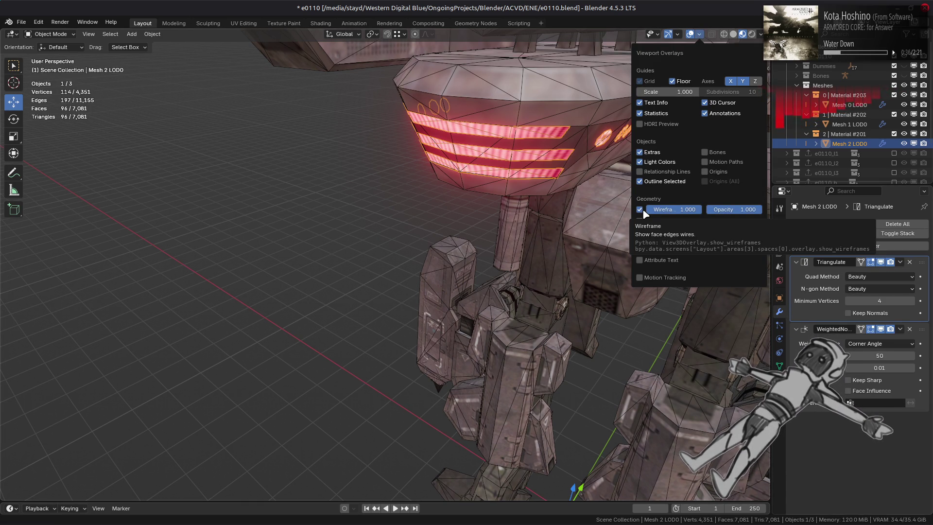
left_click(643, 211)
middle_click_drag(605, 202, 457, 266)
key("alt+a")
scroll(479, 262, "down", 4)
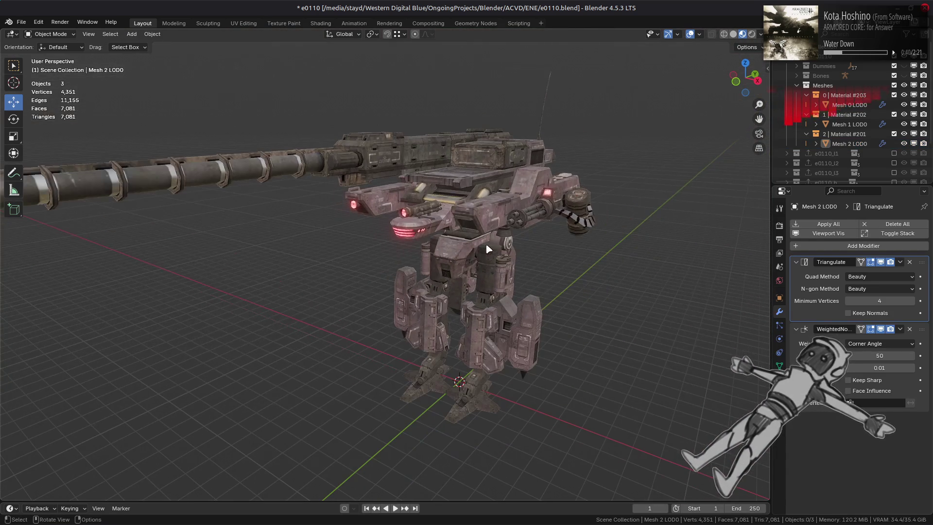
key("ctrl+s")
left_click(837, 106)
left_click(850, 144, "shift")
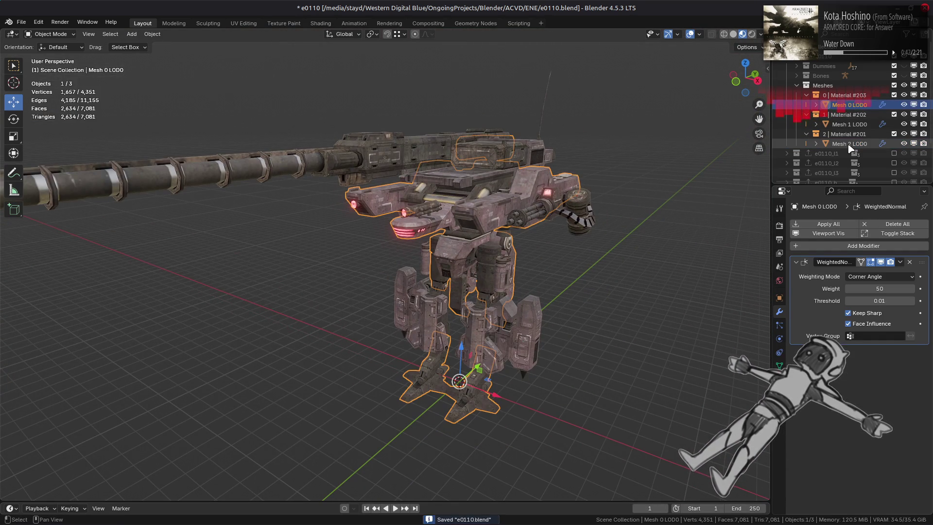
Apply all modifiers, export the e0110 collection as e0110.flv, and save the file
left_click(838, 225)
left_click(779, 297)
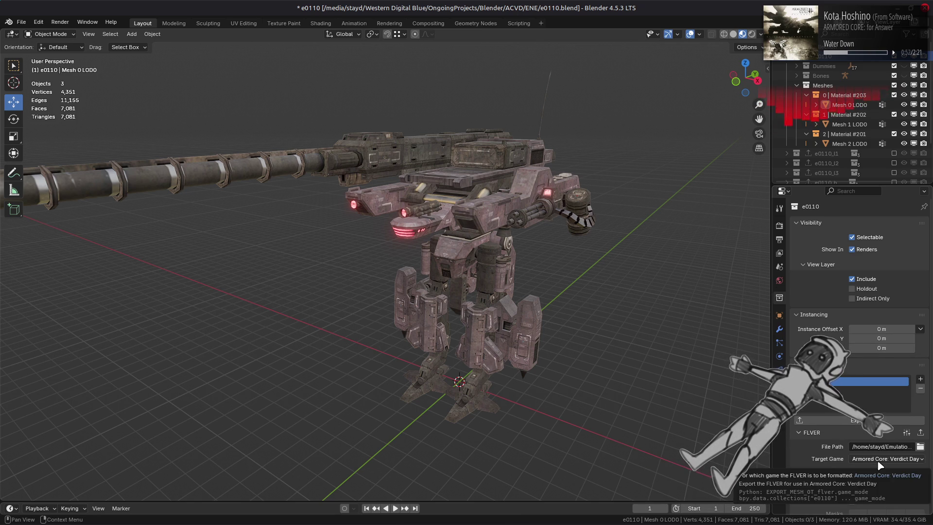
left_click(920, 432)
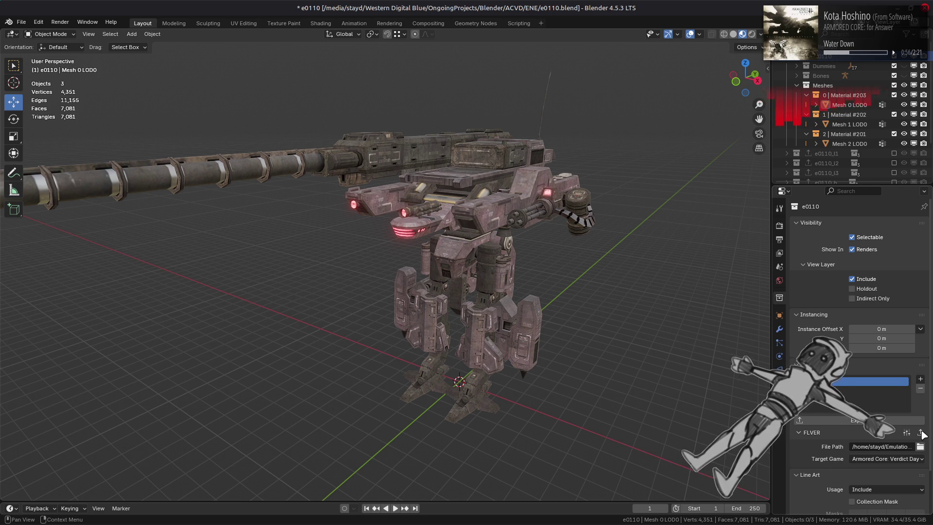
key("a")
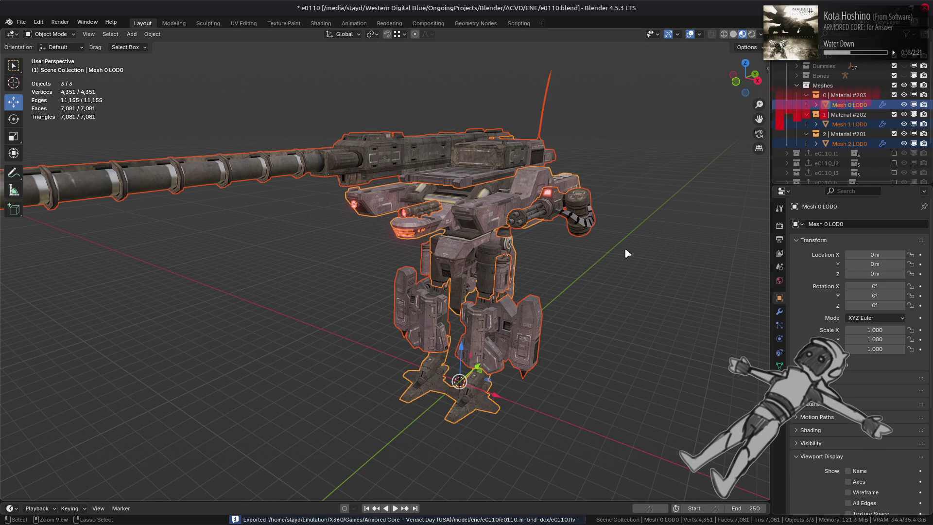
key("alt+a")
key("ctrl+s")
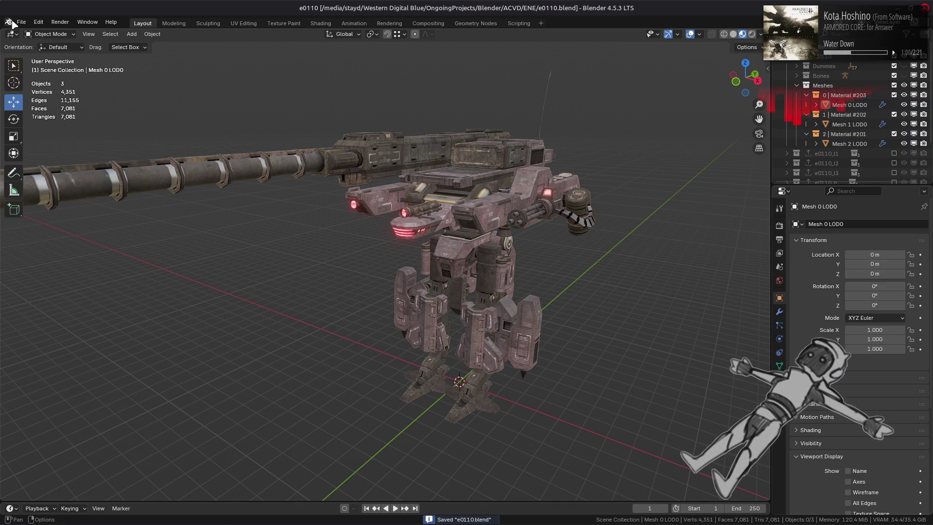
Purge the five unused data-blocks, save e0110.blend again and switch windows
left_click(22, 22)
mouse_move(97, 202)
left_click(155, 200)
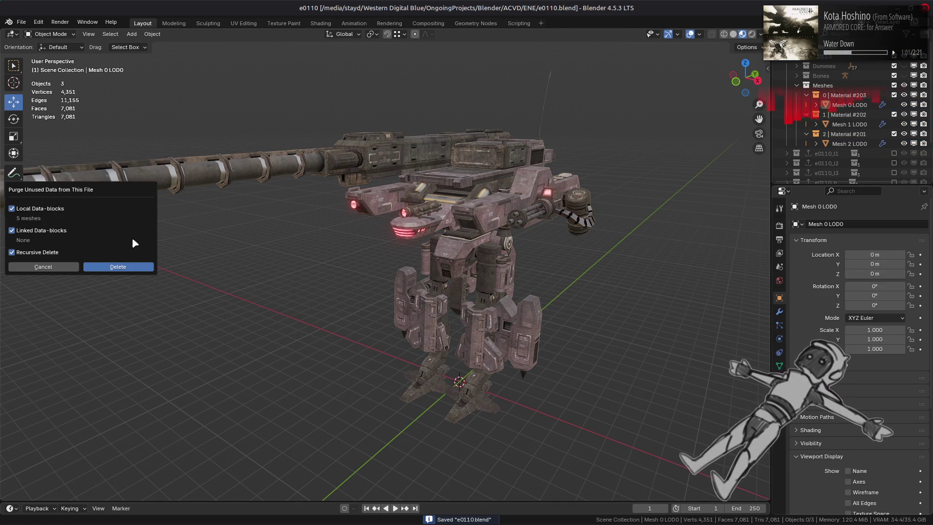
left_click(136, 267)
key("ctrl+s")
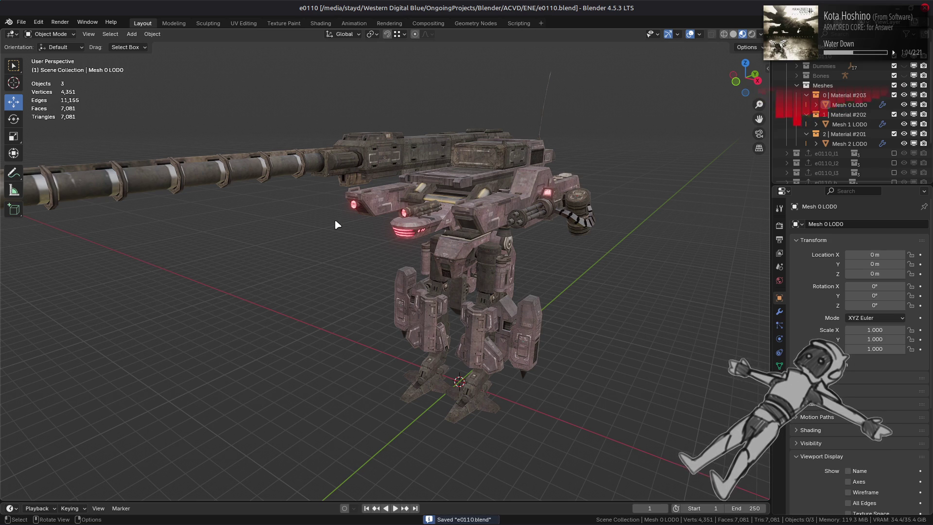
key("alt+Tab")
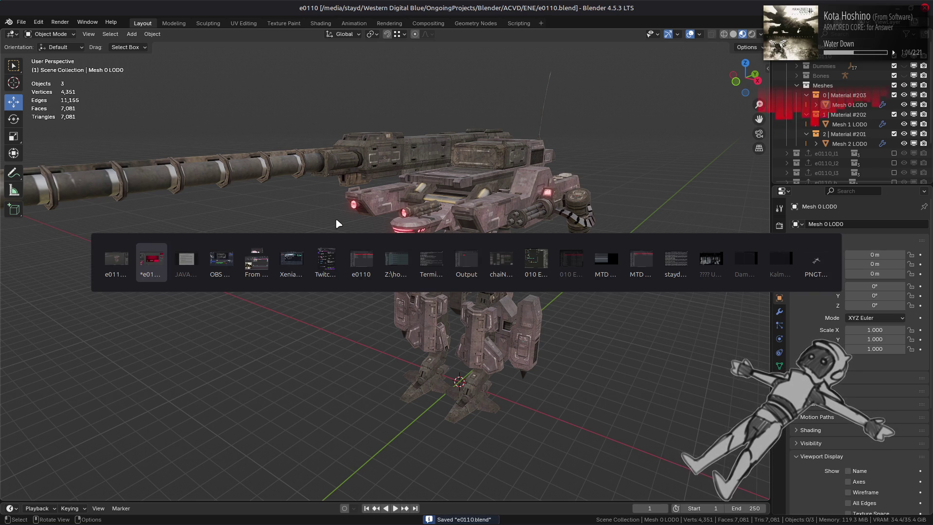
Repack the e0110_m-bnd-dcx folder into e0110_m.bnd.dcx with YabberExtended
left_click(353, 275)
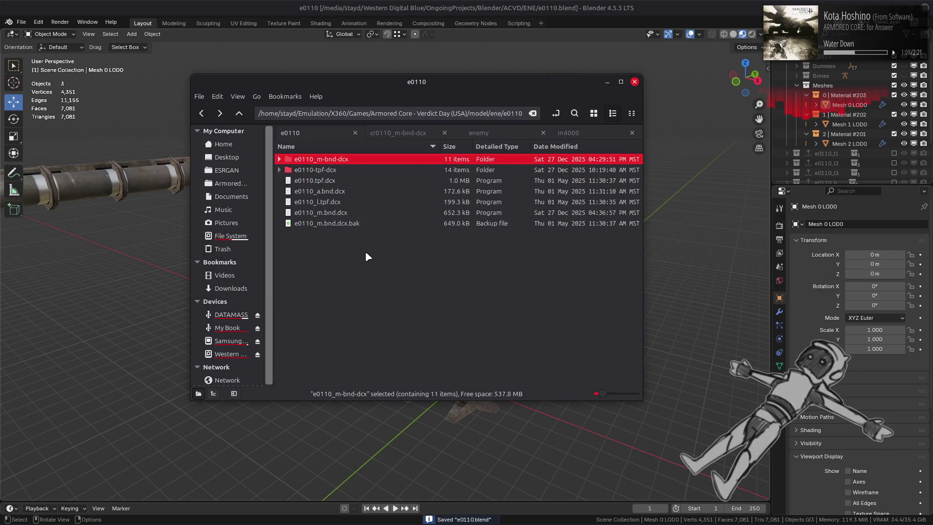
key("Return")
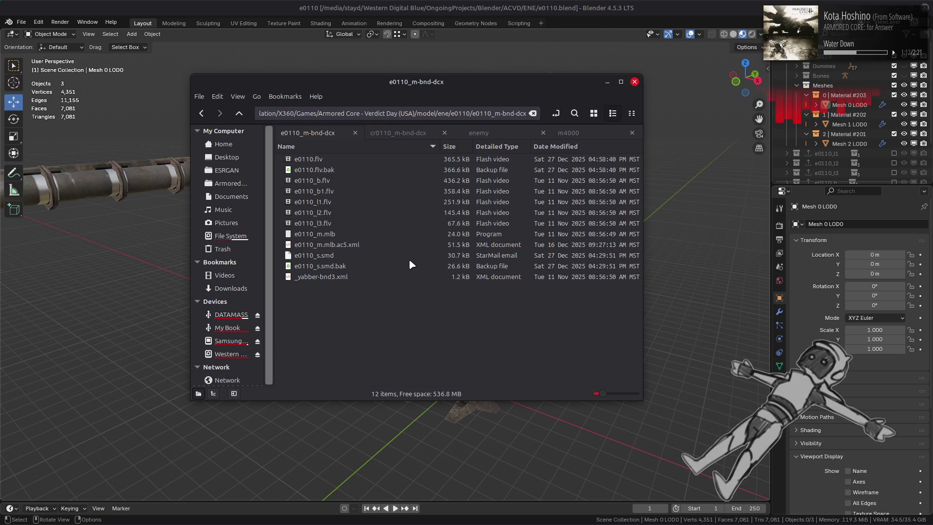
key("alt+Up")
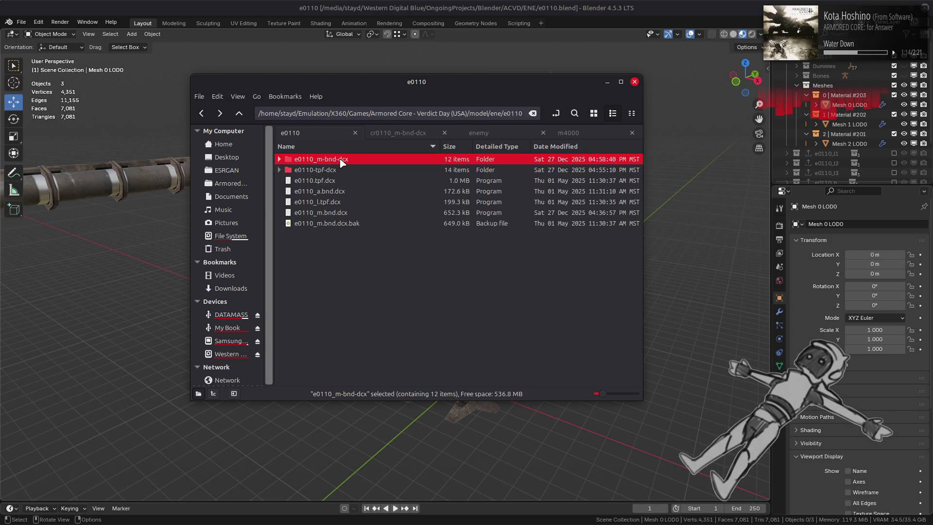
right_click(340, 159)
mouse_move(487, 208)
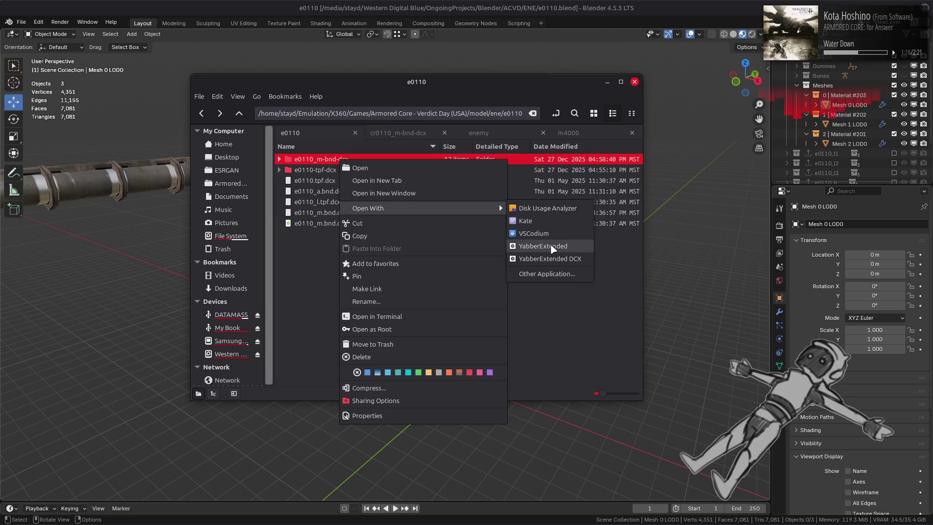
left_click(539, 247)
Repack the e0110-tpf-dcx texture folder into e0110.tpf.dcx and bring Xenia forward
double_click(340, 170)
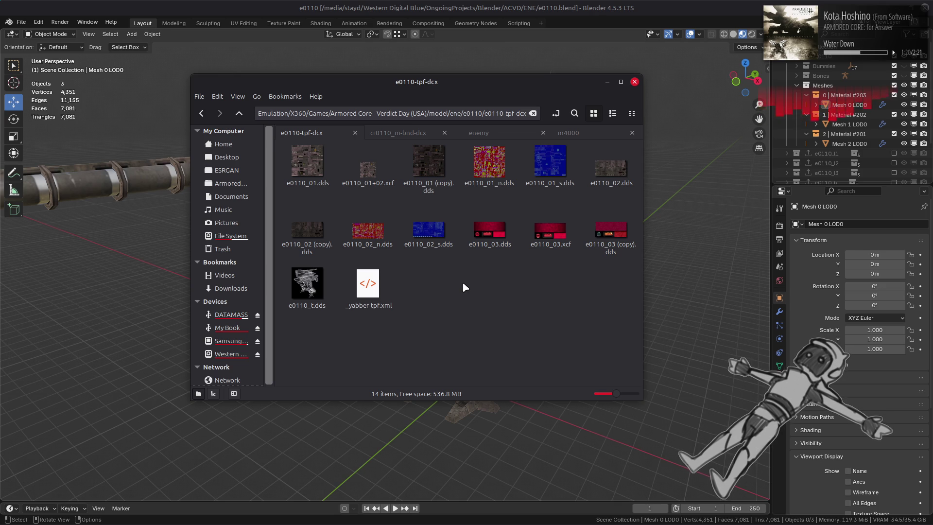
key("alt+Up")
key("Return")
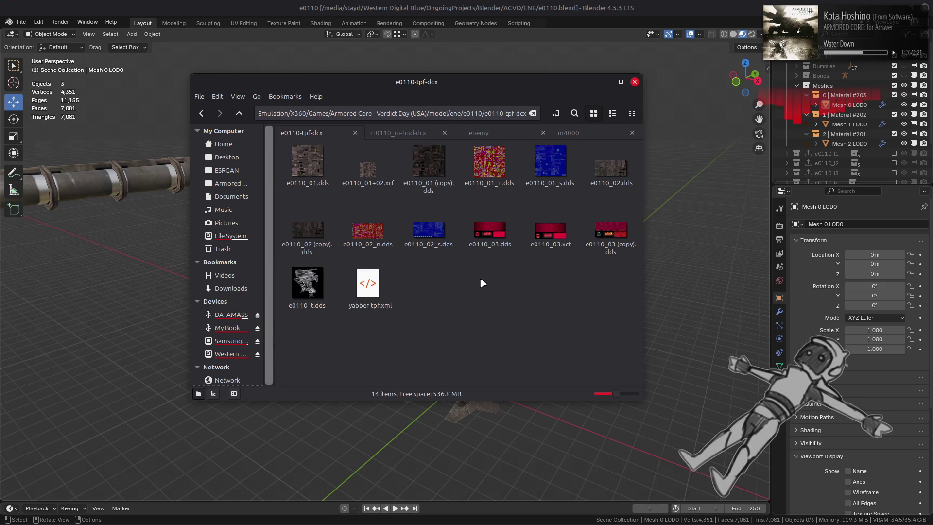
key("alt+Up")
right_click(335, 171)
mouse_move(350, 214)
left_click(545, 254)
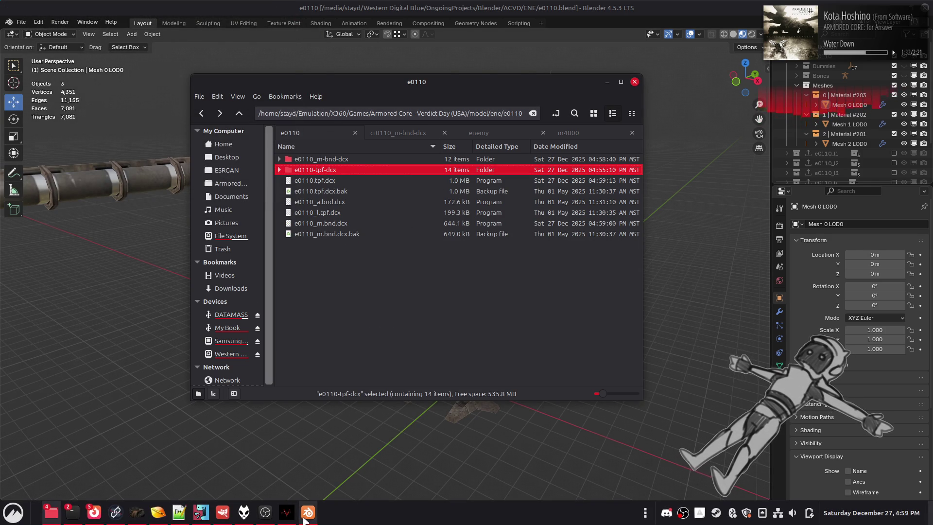
left_click(290, 519)
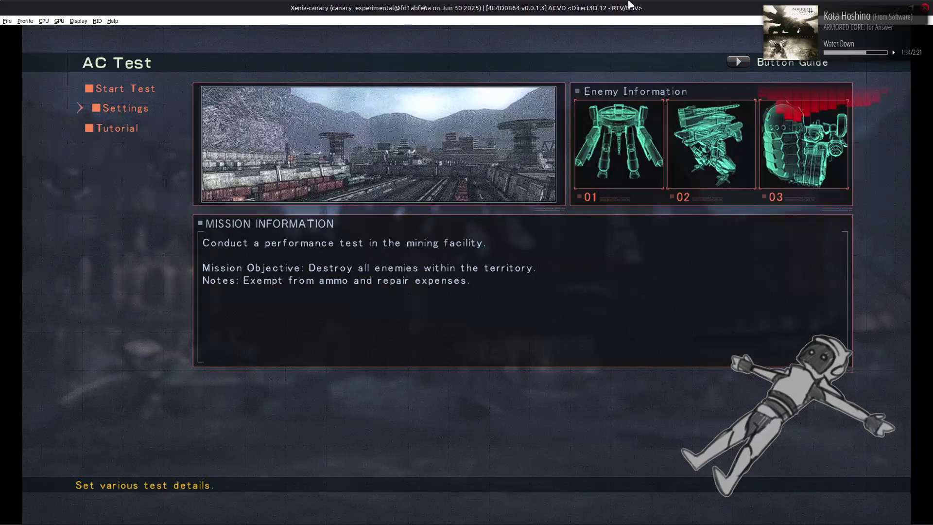
Run Start Test with the modded mech, quit the sortie from the pause menu, and return to Blender
key("Up")
key("Return")
key("Return")
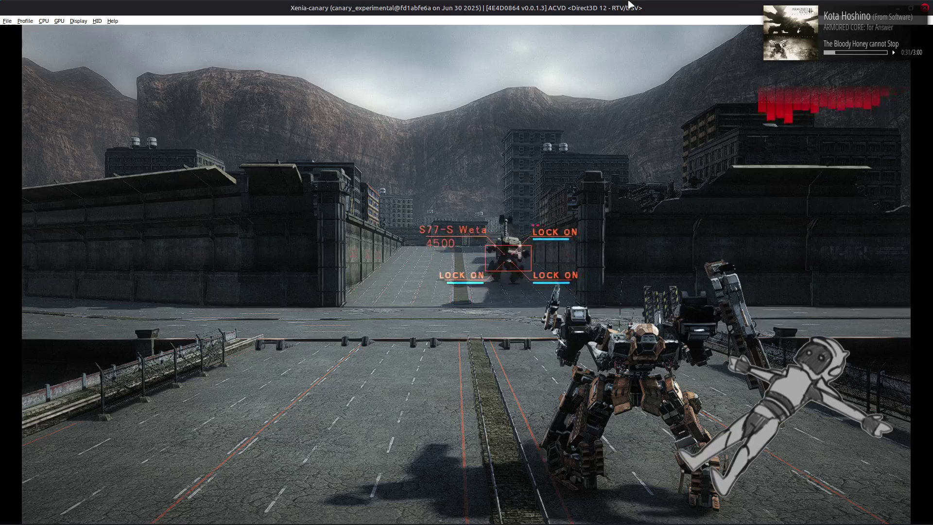
key("Escape")
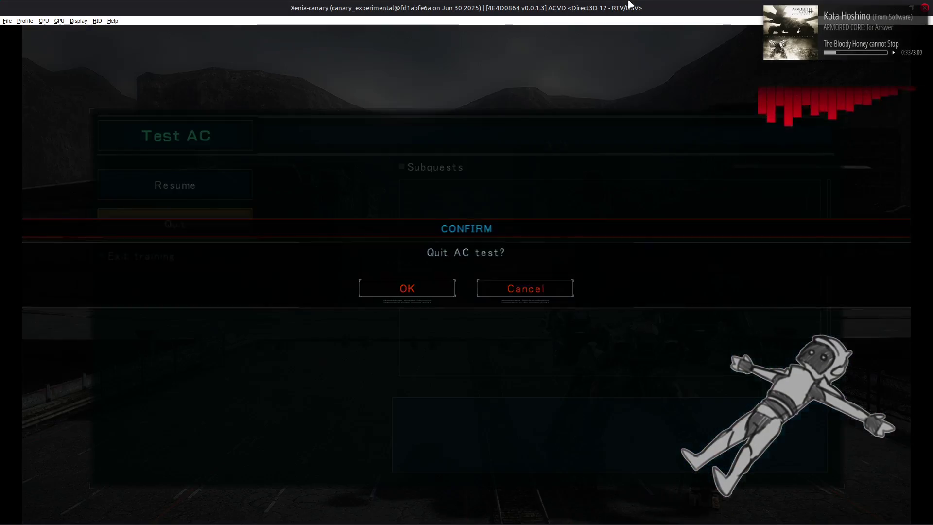
key("Escape")
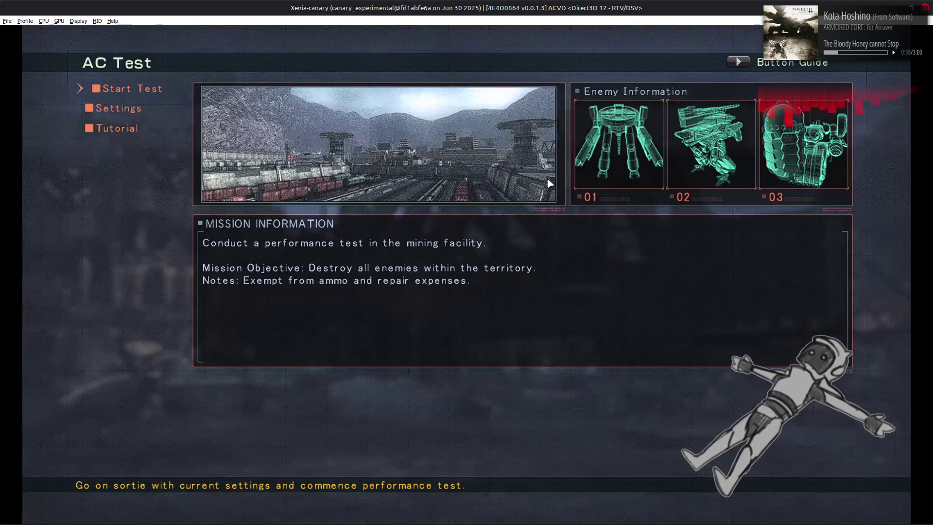
key("alt+Tab")
key("alt+Tab")
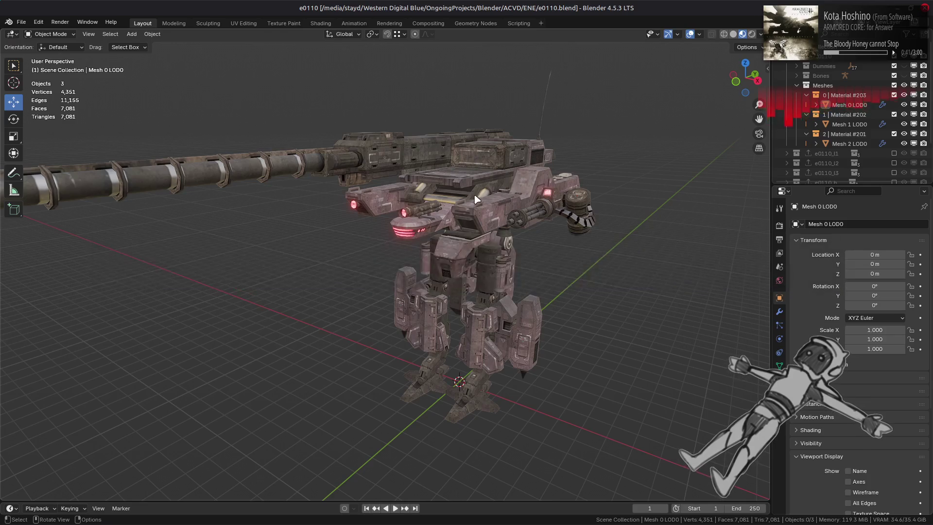
Inspect a glowing lamp stripe face on Mesh 2 LOD0 in Edit Mode, then return to Object Mode
scroll(478, 199, "up", 6)
left_click(479, 93)
key("Tab")
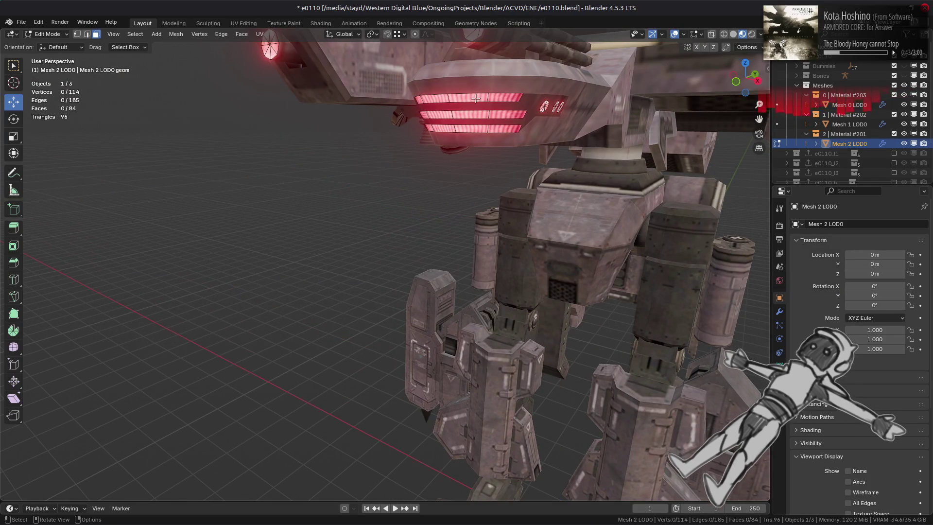
left_click(476, 98)
key("KP_Decimal")
mouse_move(428, 209)
middle_mouse_down()
mouse_move(415, 204)
mouse_move(481, 207)
middle_mouse_up()
scroll(484, 208, "down", 8)
left_click(484, 208)
scroll(484, 207, "down", 6)
key("Tab")
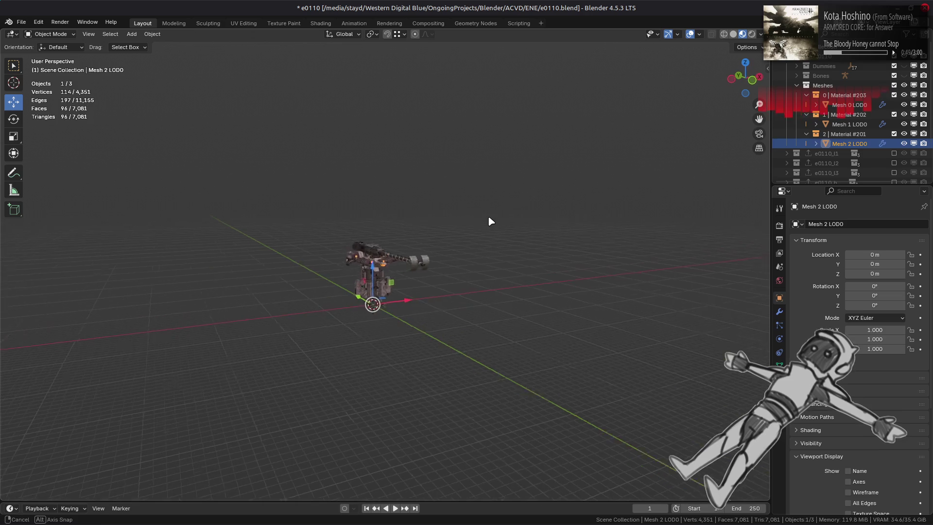
left_click(488, 215)
Orbit and zoom around the mech's glowing visor and turret lamp panel
scroll(488, 215, "up", 2)
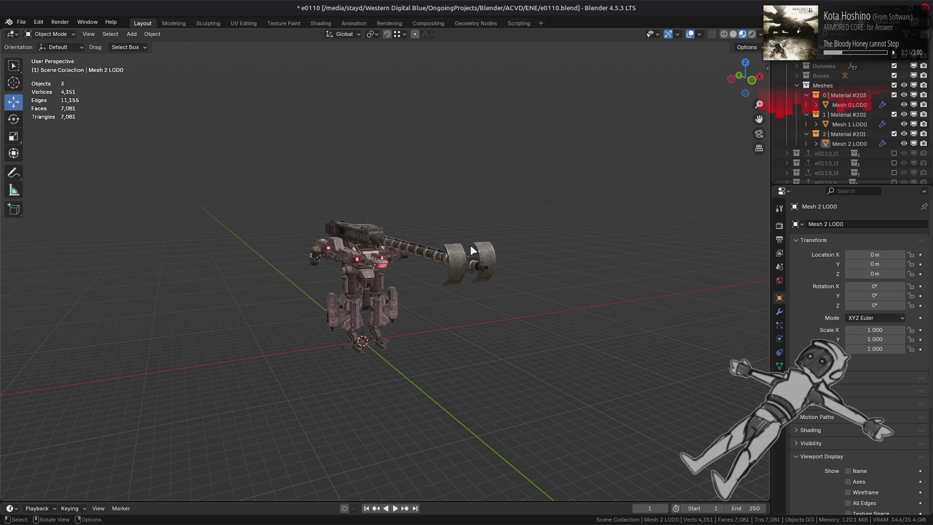
mouse_move(469, 249)
middle_mouse_down("ctrl")
mouse_move(375, 266)
mouse_move(344, 250)
middle_mouse_up("ctrl")
scroll(344, 250, "up", 4)
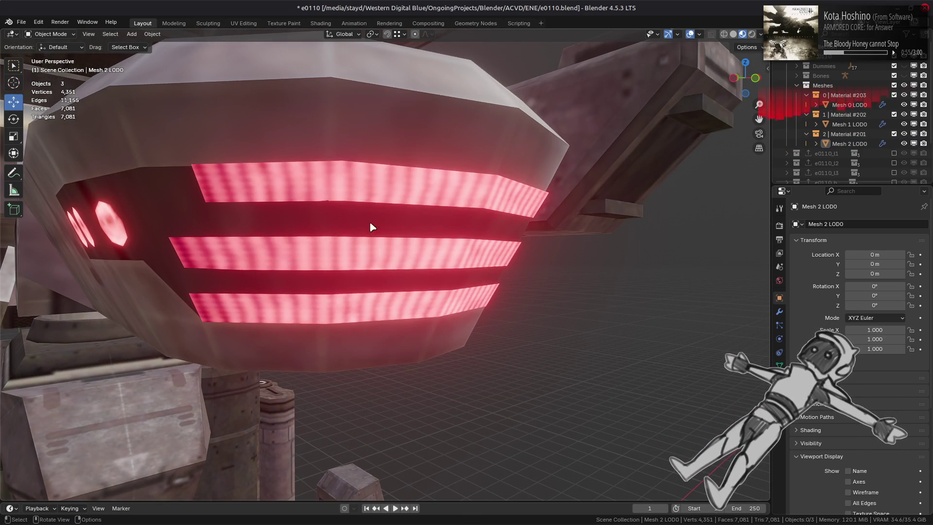
middle_click_drag(621, 240, 621, 228)
mouse_move(396, 223)
middle_mouse_down()
mouse_move(531, 250)
mouse_move(481, 246)
middle_mouse_up()
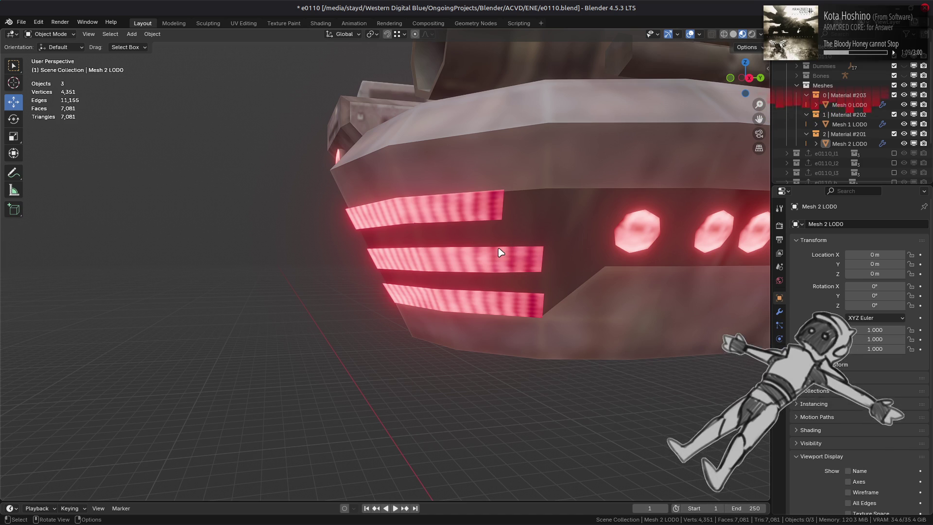
scroll(500, 252, "down", 3)
scroll(475, 264, "up", 3)
mouse_move(475, 259)
middle_mouse_down()
mouse_move(519, 259)
mouse_move(510, 258)
middle_mouse_up()
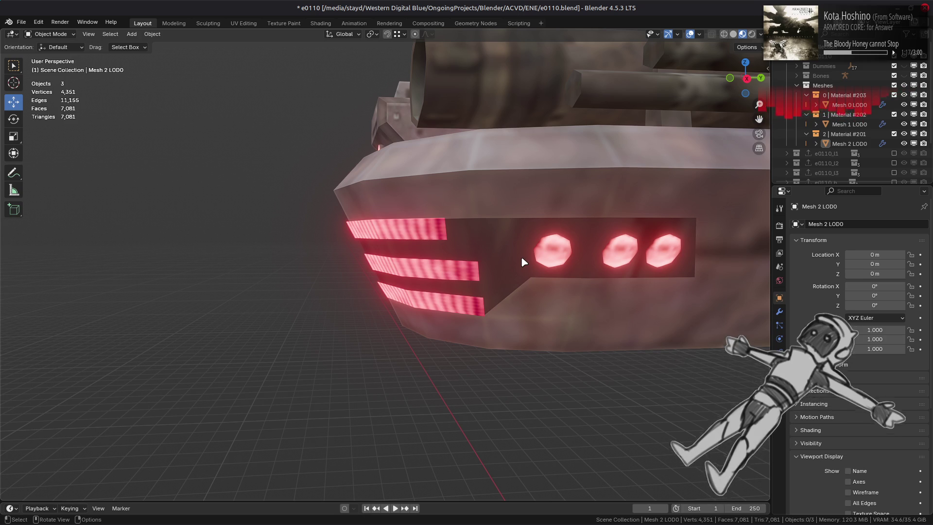
scroll(522, 263, "down", 5)
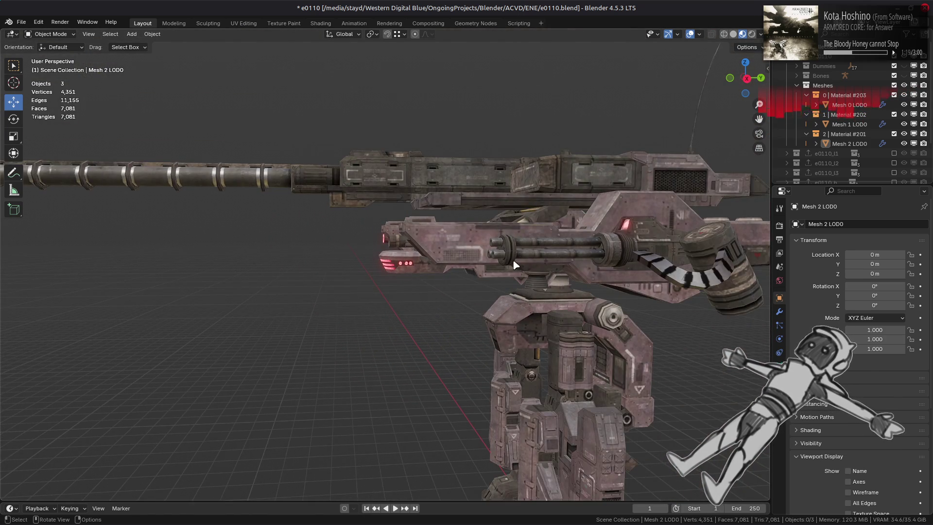
middle_click_drag(517, 262, 532, 265)
scroll(537, 267, "up", 3)
Frame Mesh 2 LOD0, enter Edit Mode and pick the rightmost lamp's centre vertex
left_click(666, 225)
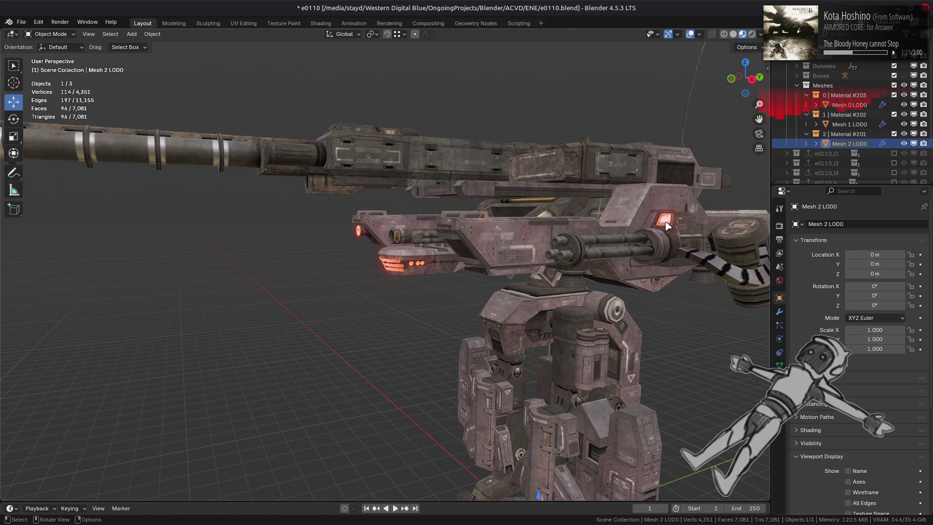
key("KP_Decimal")
mouse_move(427, 287)
middle_mouse_down()
mouse_move(475, 261)
mouse_move(452, 292)
middle_mouse_up()
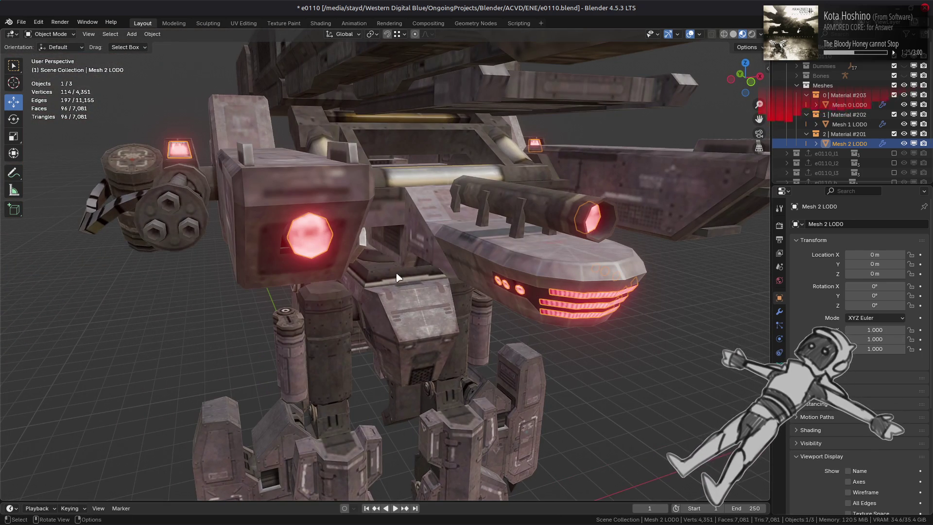
scroll(509, 268, "up", 4)
key("alt+a")
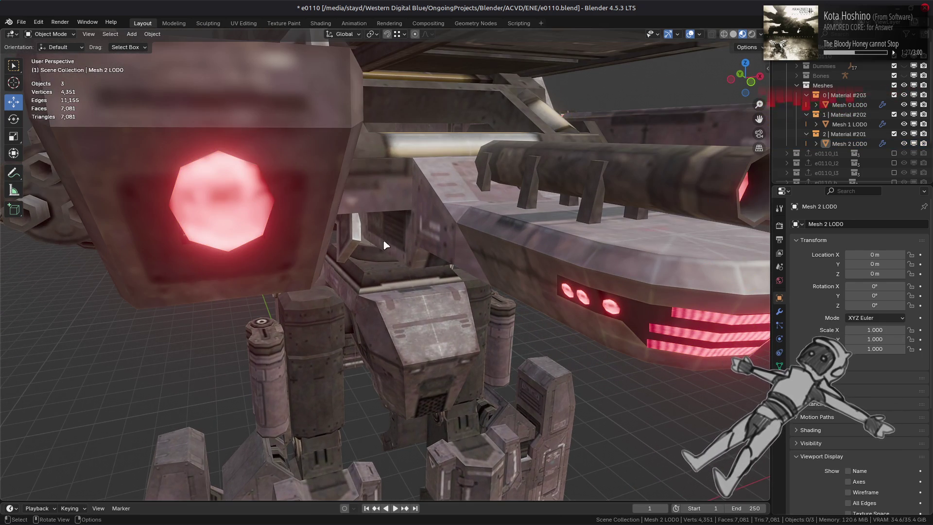
middle_click_drag(389, 247, 417, 235)
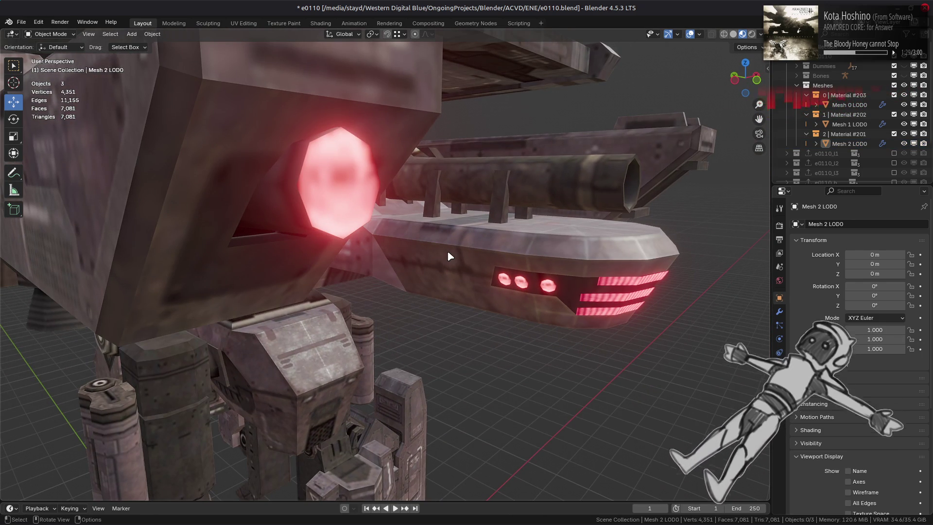
mouse_move(462, 261)
middle_mouse_down()
mouse_move(280, 256)
mouse_move(452, 249)
mouse_move(382, 291)
mouse_move(369, 272)
mouse_move(433, 312)
mouse_move(402, 316)
mouse_move(396, 272)
mouse_move(369, 292)
mouse_move(448, 296)
middle_mouse_up()
scroll(382, 291, "up", 4)
key("Tab")
scroll(403, 306, "up", 2)
left_click(410, 294)
Select the whole rightmost round lamp and scale it up by 1.25
key("ctrl+l")
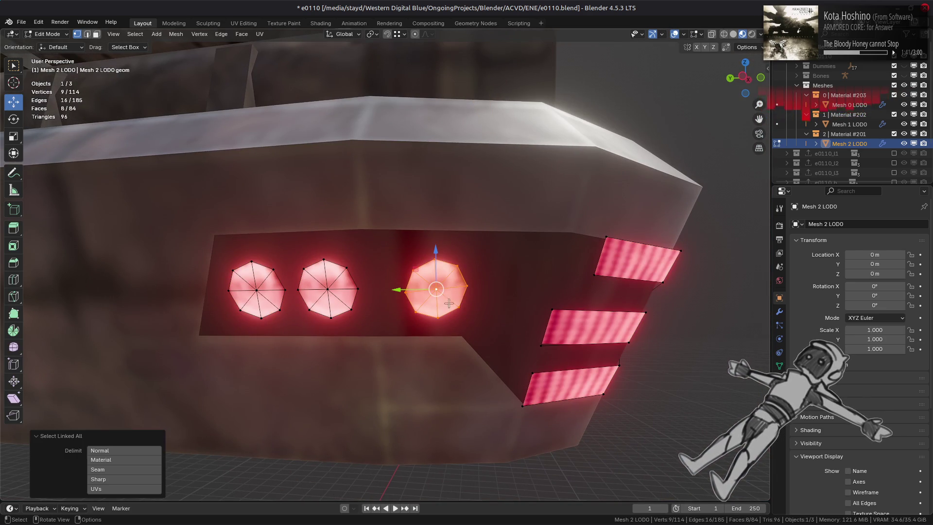
key("n")
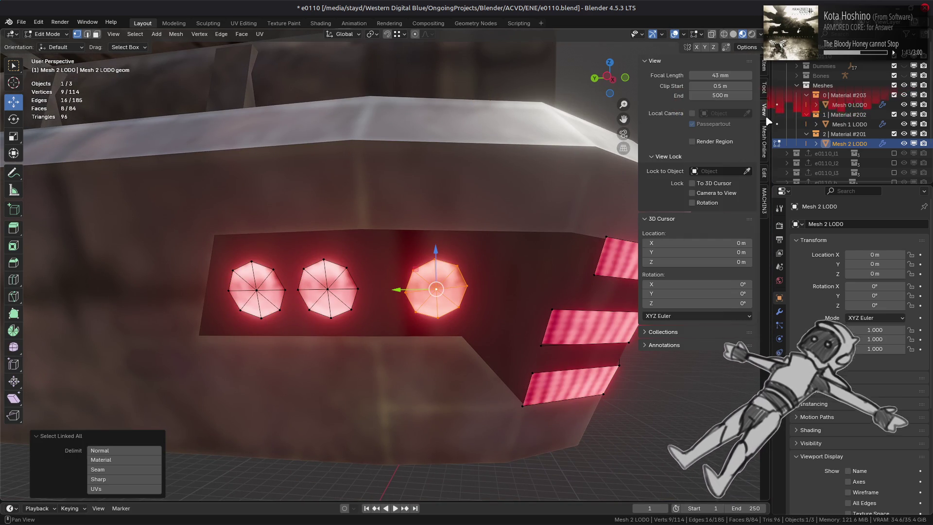
left_click(765, 89)
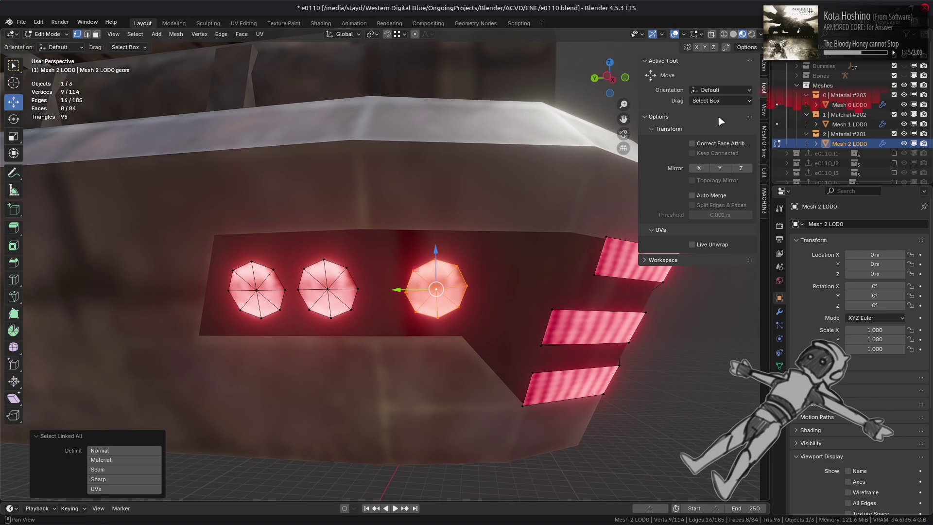
key("n")
middle_click_drag(527, 182, 530, 185)
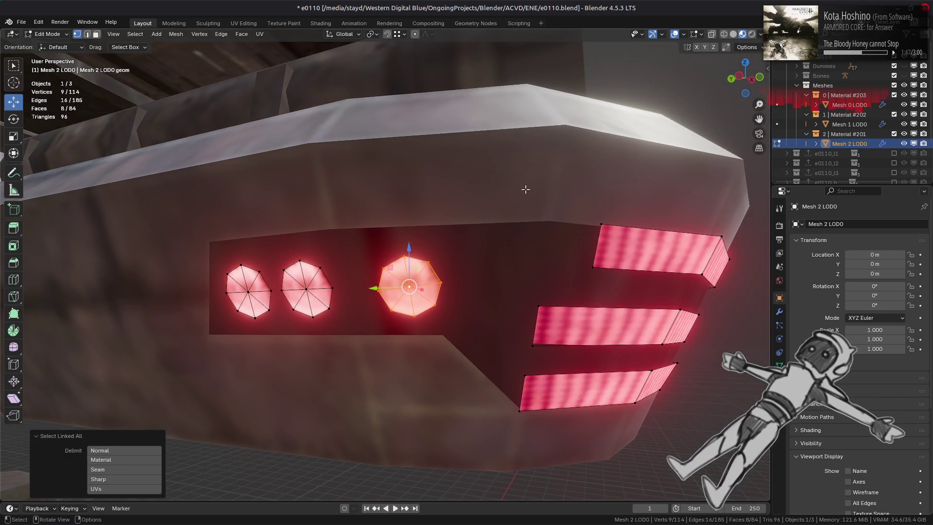
key("s")
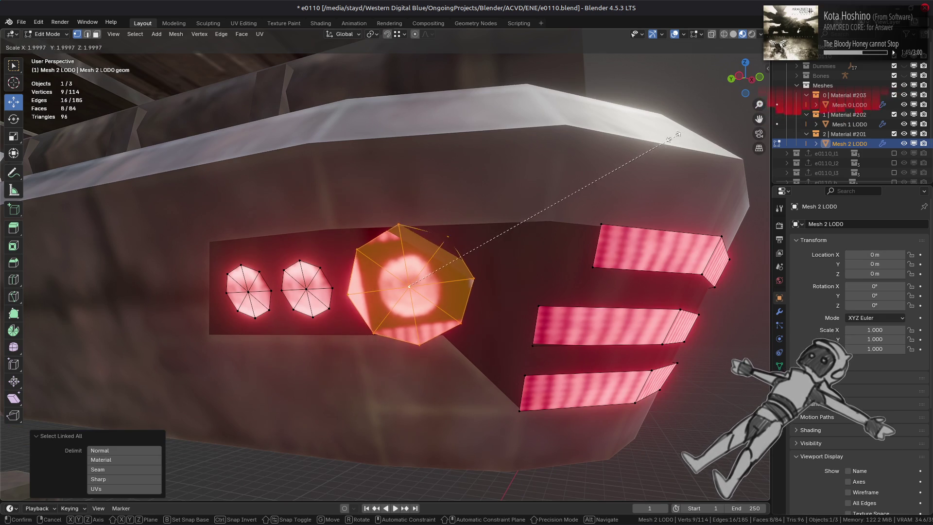
left_click(572, 181)
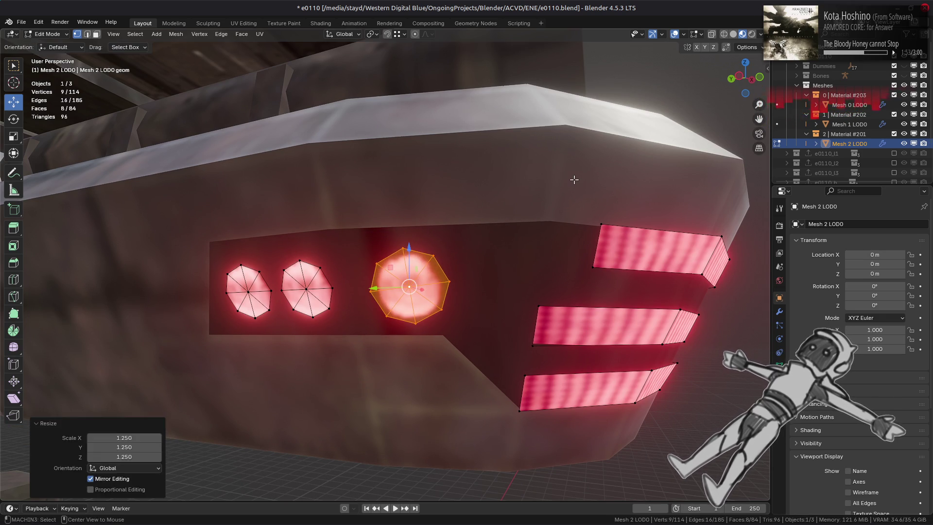
Return to Object Mode and orbit around the gun to inspect the enlarged lamp
key("Tab")
key("alt+a")
middle_click_drag(571, 183, 522, 210)
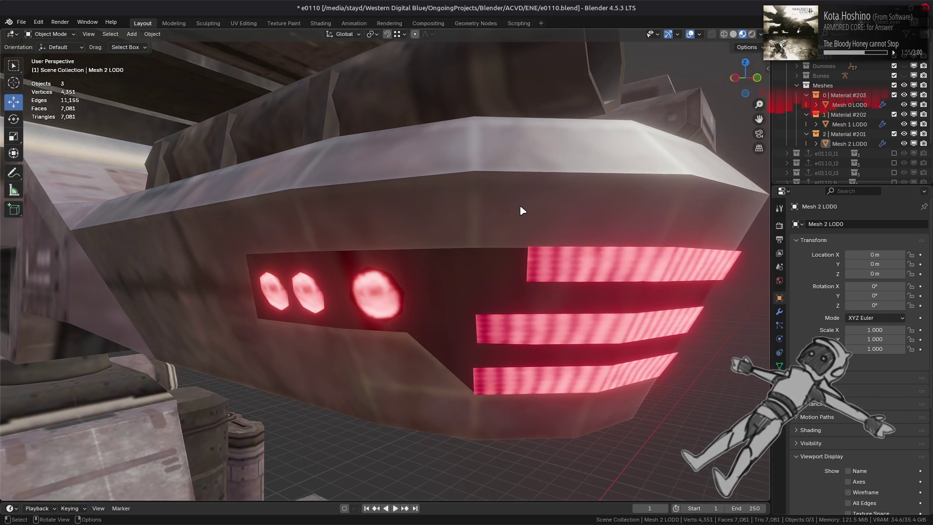
scroll(521, 210, "down", 10)
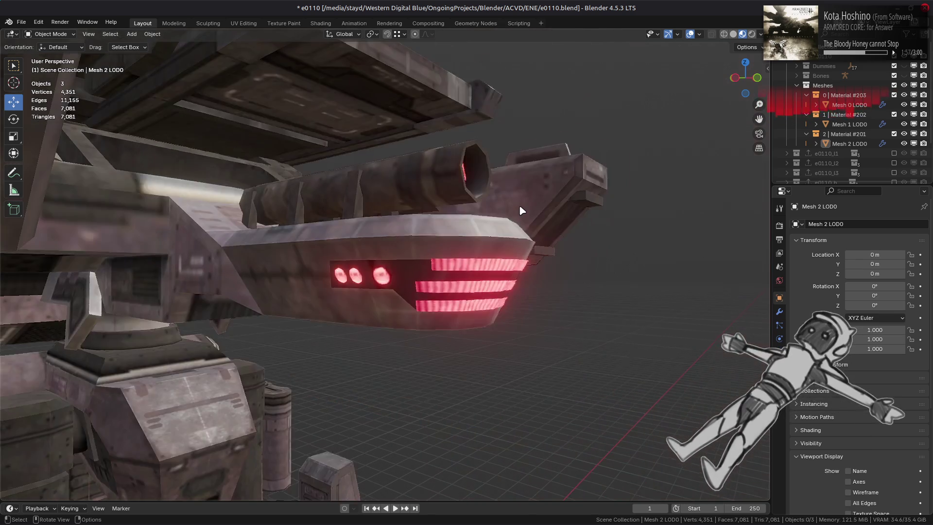
scroll(439, 250, "down", 10)
middle_click_drag(438, 249, 441, 267)
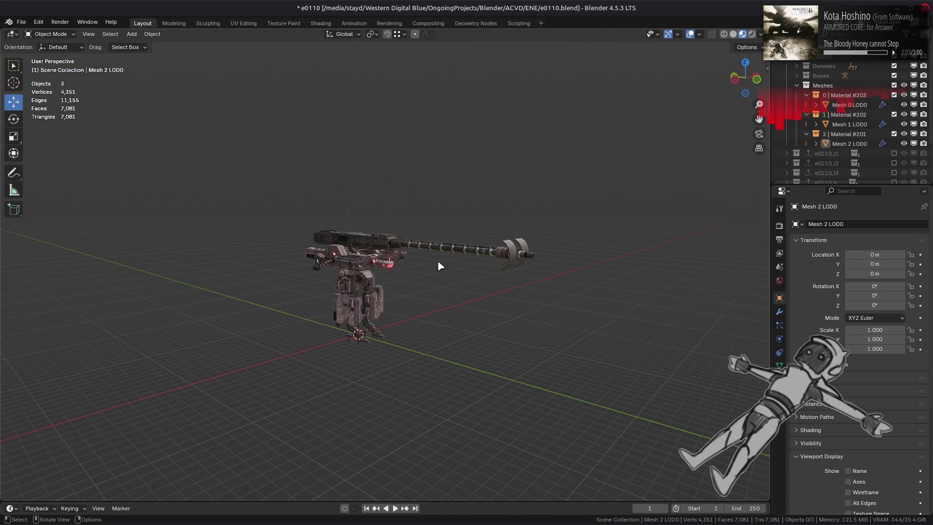
scroll(438, 265, "up", 12)
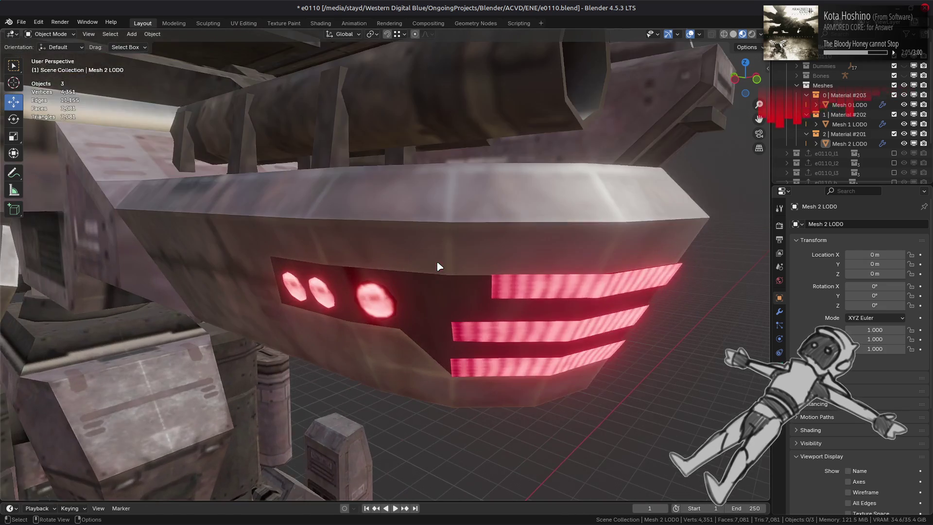
middle_click_drag(437, 264, 466, 244)
key("Tab")
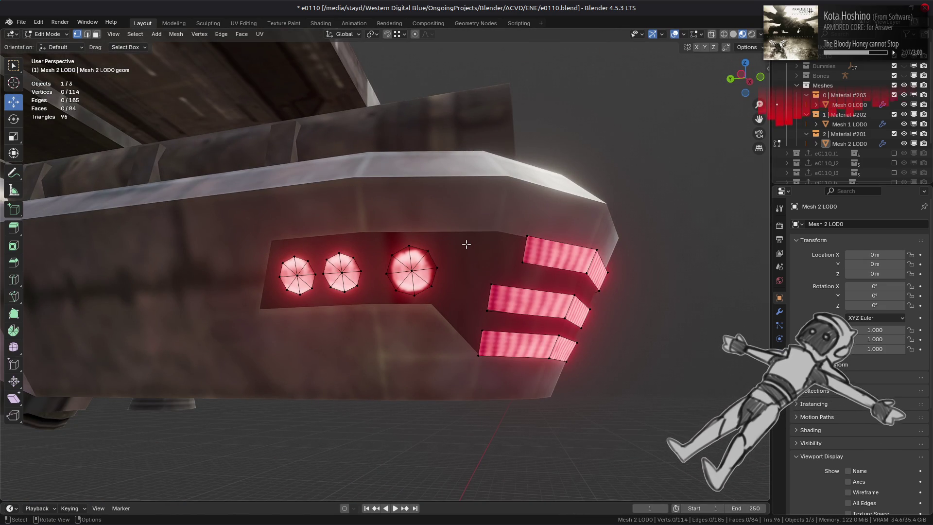
Orbit to a frontal view of the lamp panel and re-enter Edit Mode
scroll(467, 244, "up", 3)
middle_click_drag(466, 244, 501, 265)
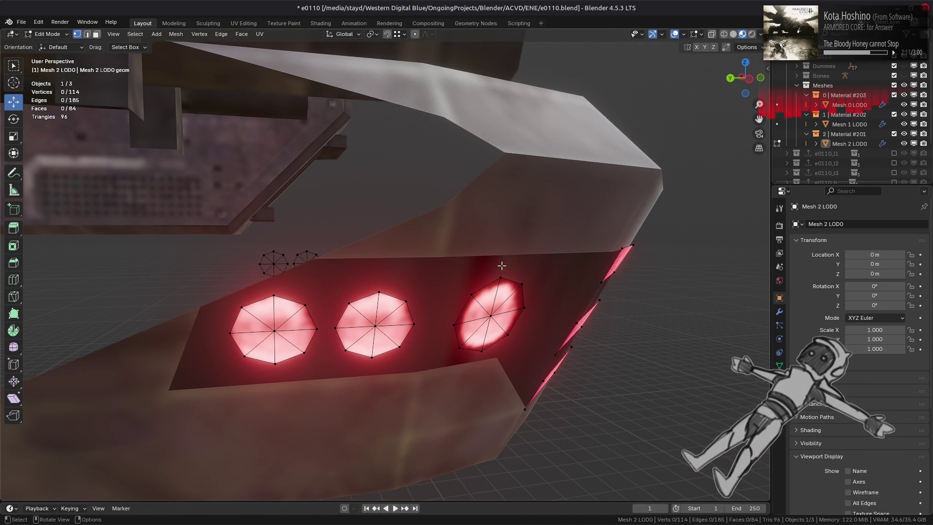
key("Tab")
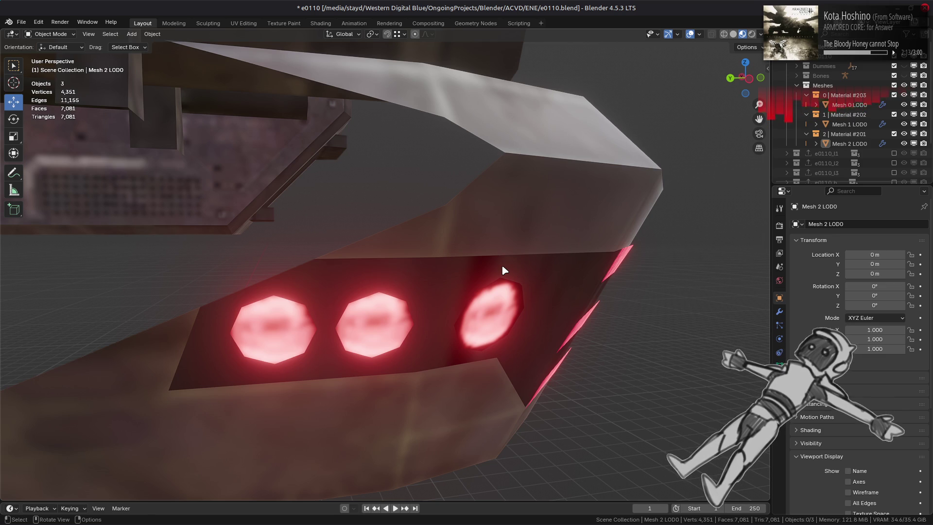
mouse_move(503, 267)
middle_mouse_down()
mouse_move(429, 246)
mouse_move(423, 286)
middle_mouse_up()
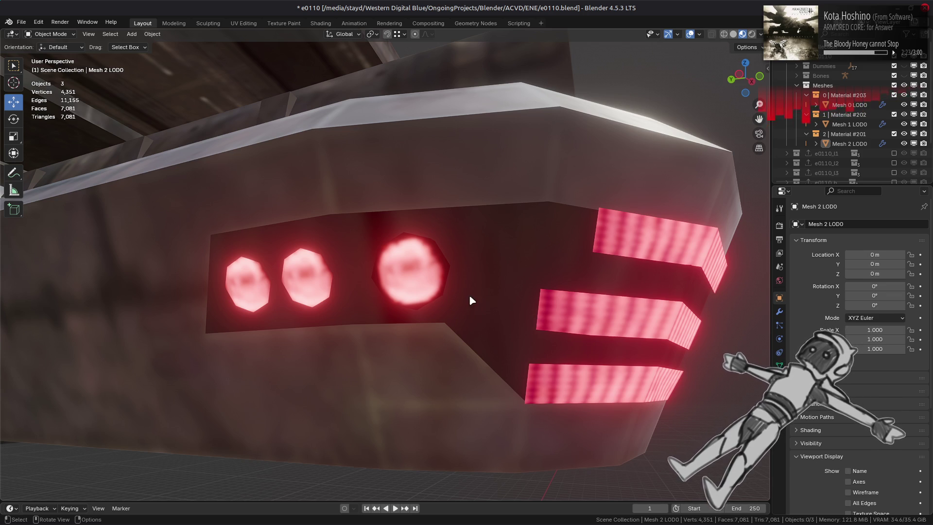
middle_click_drag(471, 301, 512, 302)
key("Tab")
Scale the middle and left round lamps by 1.25 each, then return to Object Mode
left_click(383, 291)
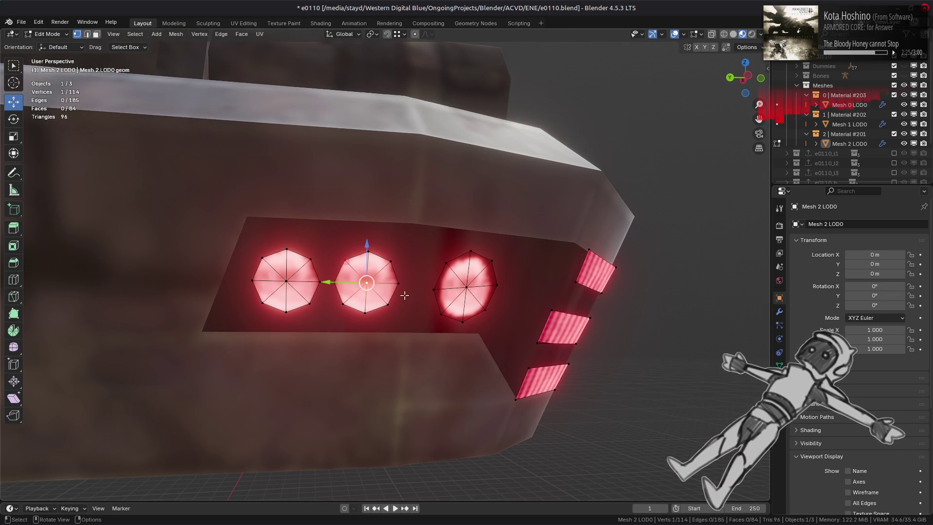
key("ctrl+l")
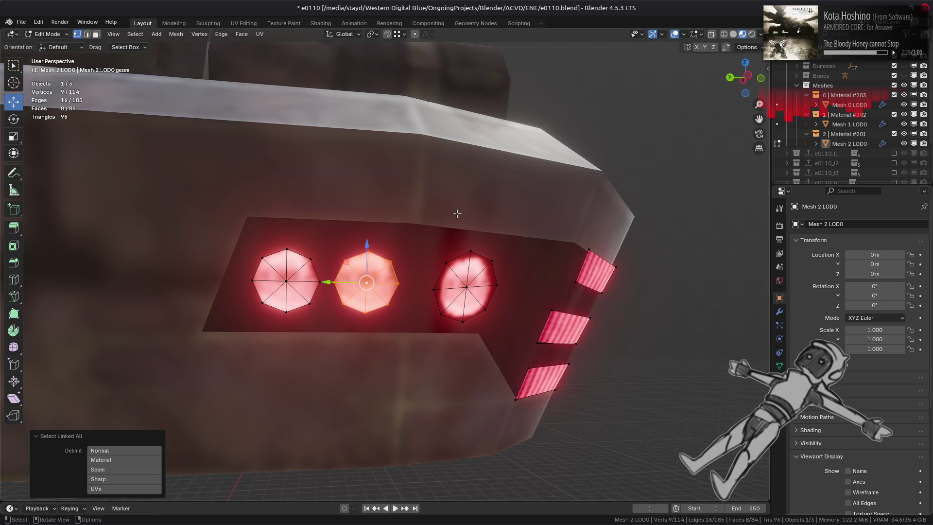
type("s1.25")
key("Return")
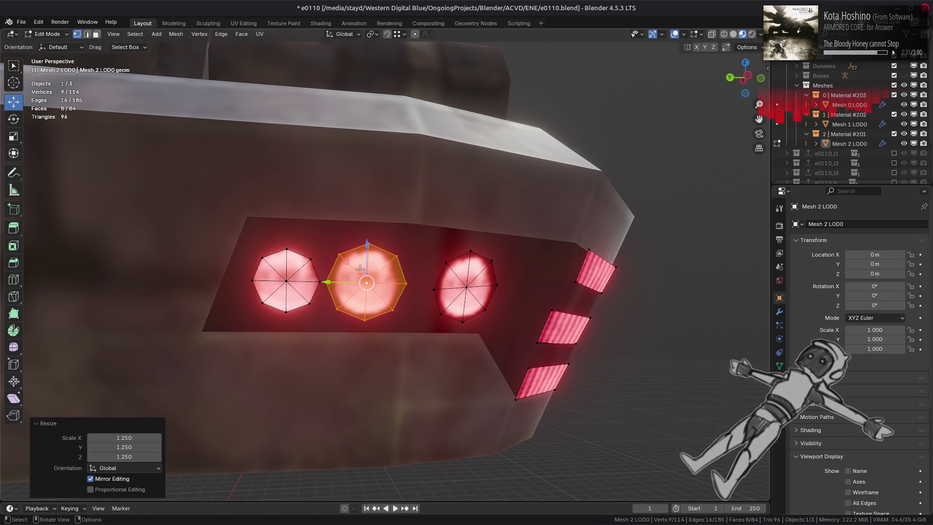
left_click(287, 281)
key("ctrl+l")
type("s")
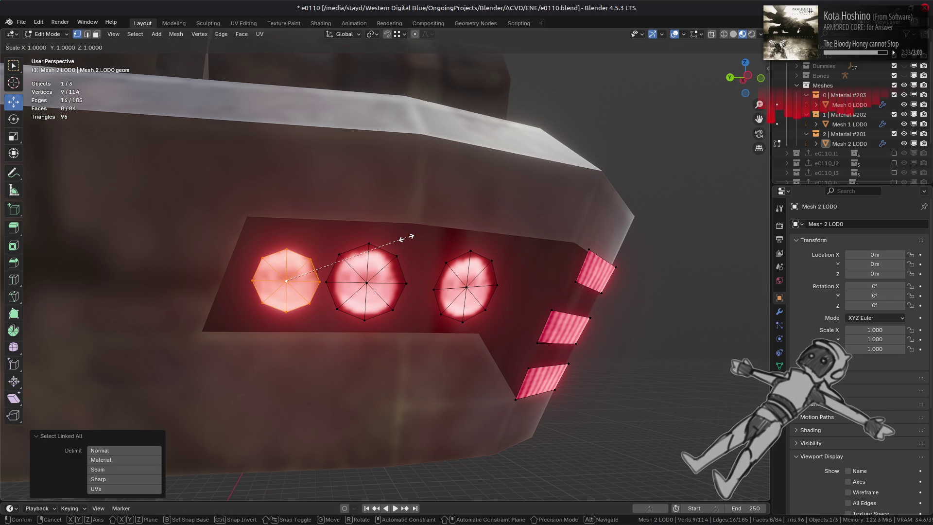
type("1.25")
key("Return")
key("Tab")
mouse_move(446, 248)
middle_mouse_down()
mouse_move(417, 258)
mouse_move(332, 254)
middle_mouse_up()
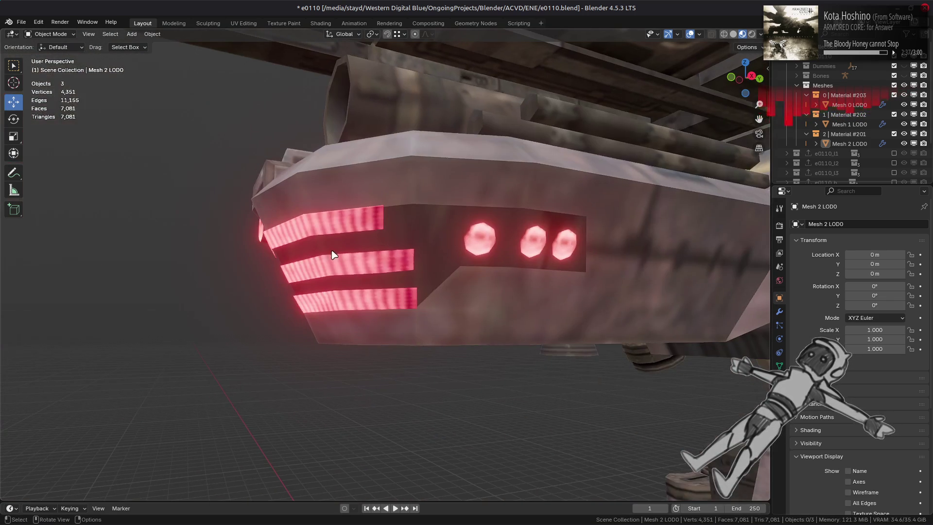
left_click(468, 243)
In Edit Mode, select the left lamp and scale it by 0.3
key("Tab")
scroll(437, 249, "up", 4)
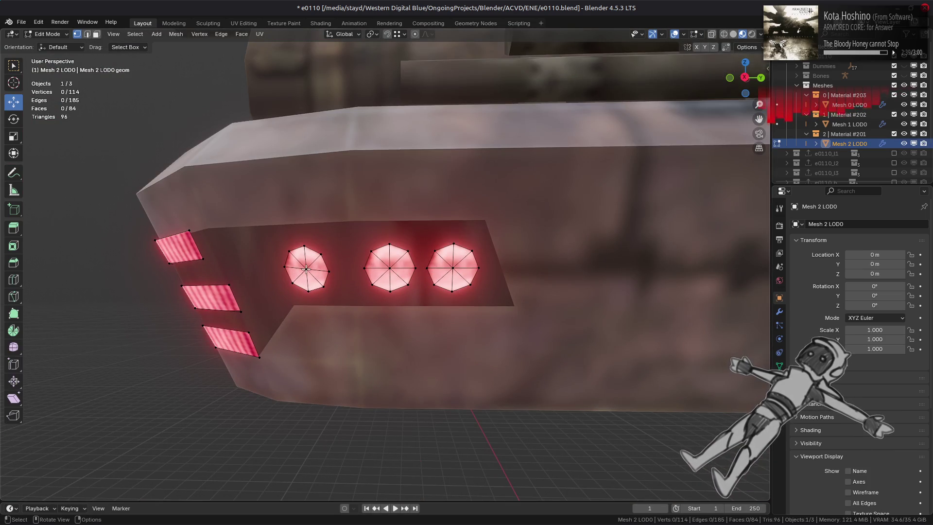
left_click(307, 269)
key("KP_Decimal")
key("ctrl+l")
type("s")
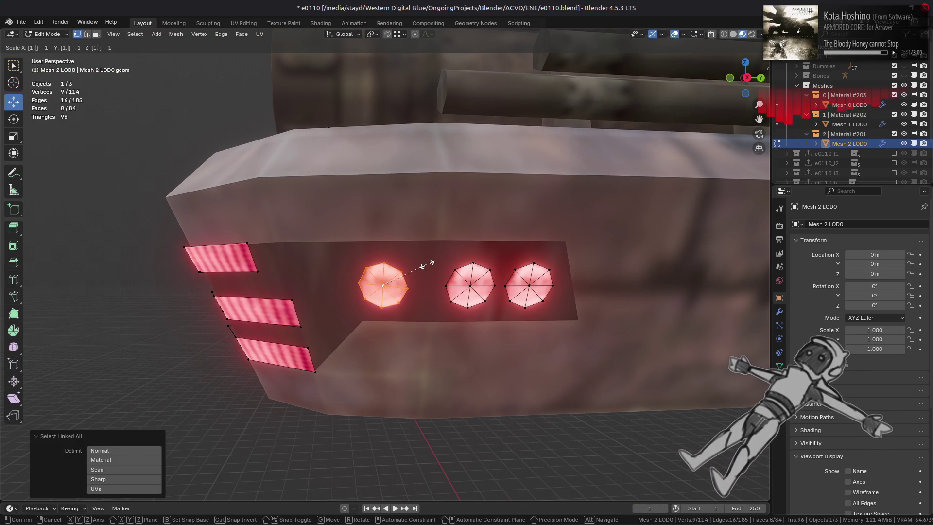
type(".3")
key("Return")
Scale the middle and right lamp rings by 1.25 and save the blend file
left_click(471, 285)
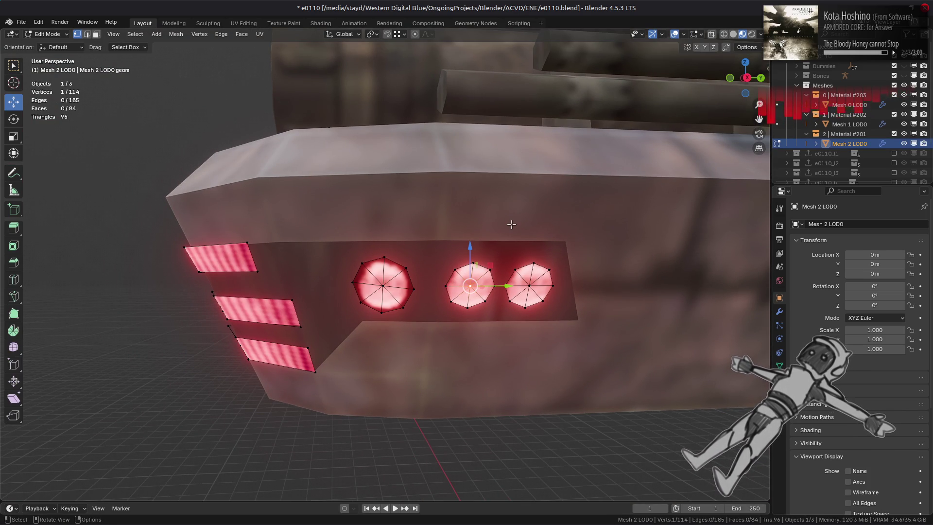
key("ctrl+l")
type("s1.25")
key("Return")
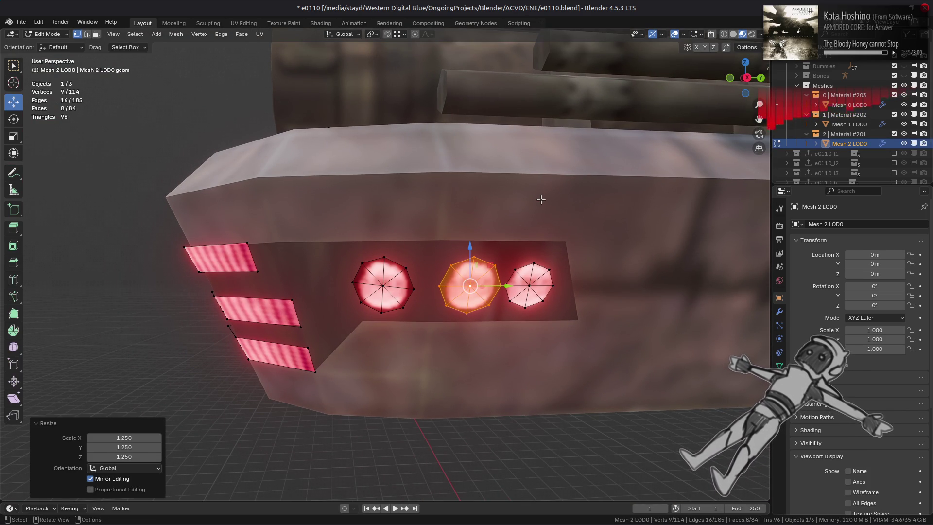
left_click(529, 285)
key("ctrl+l")
type("s1.25")
key("Return")
key("alt+a")
mouse_move(478, 248)
middle_mouse_down()
mouse_move(410, 265)
mouse_move(458, 265)
middle_mouse_up()
key("ctrl+s")
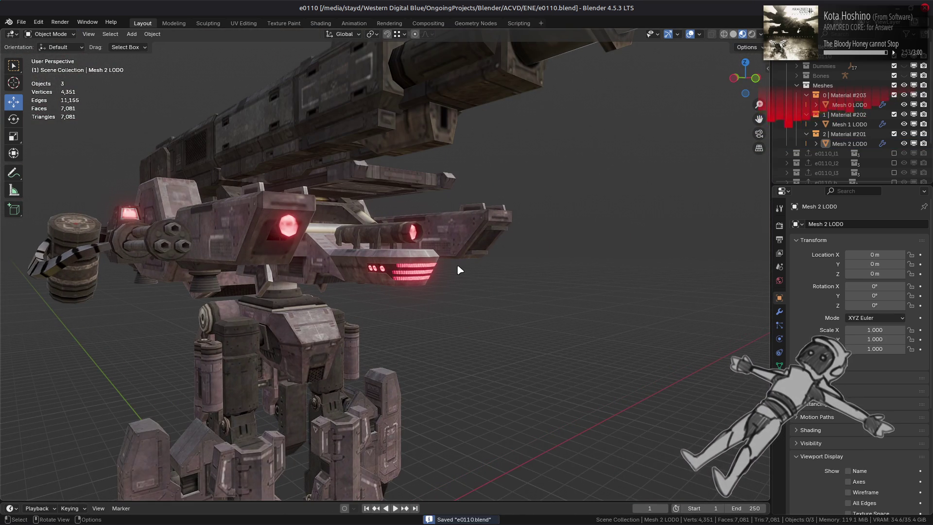
Inspect the Mesh 2 LOD0 light strips, save again, and exclude the original mech's collections
scroll(460, 270, "up", 10)
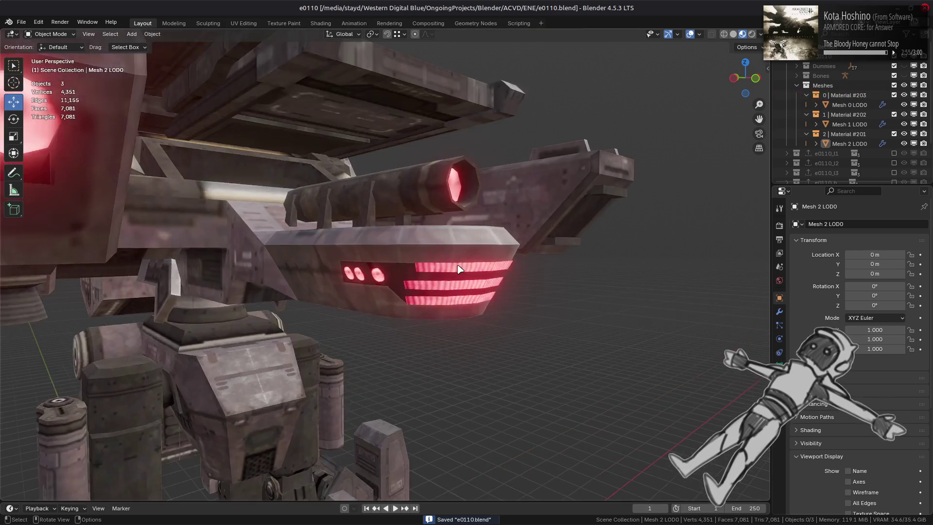
left_click(460, 271)
key("Tab")
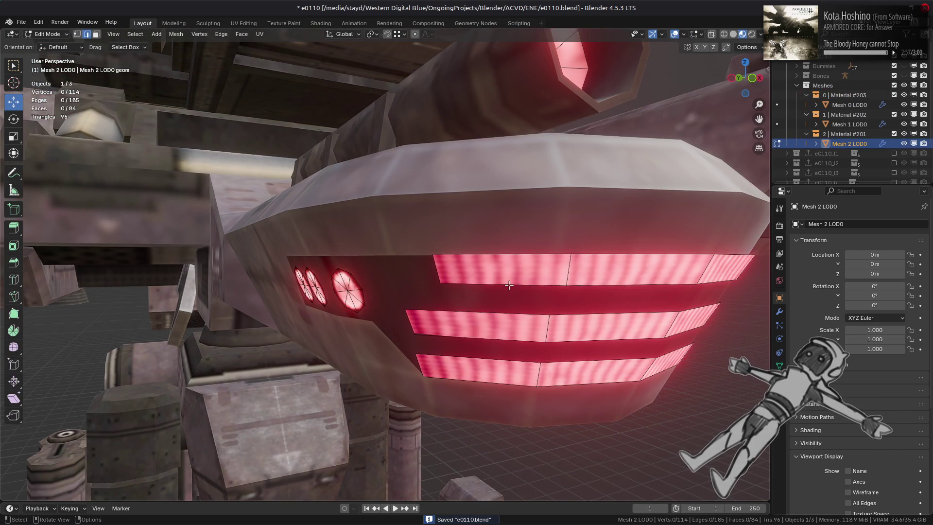
left_click(496, 309, "alt+shift")
mouse_move(458, 295)
middle_mouse_down()
mouse_move(500, 241)
mouse_move(430, 264)
middle_mouse_up()
scroll(501, 249, "down", 5)
mouse_move(502, 249)
middle_mouse_down()
mouse_move(445, 263)
mouse_move(516, 261)
mouse_move(487, 261)
mouse_move(451, 280)
mouse_move(392, 254)
middle_mouse_up()
key("alt+a")
scroll(457, 257, "up", 4)
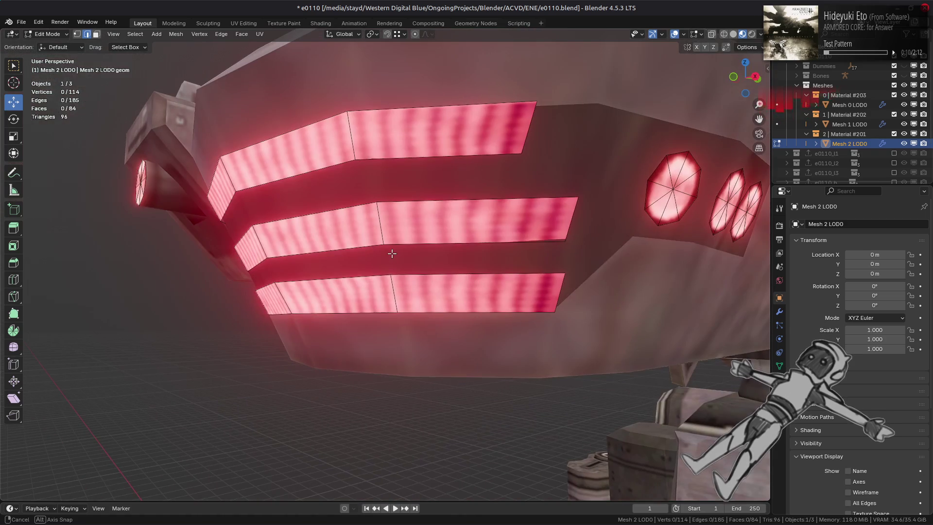
key("Tab")
scroll(483, 225, "down", 4)
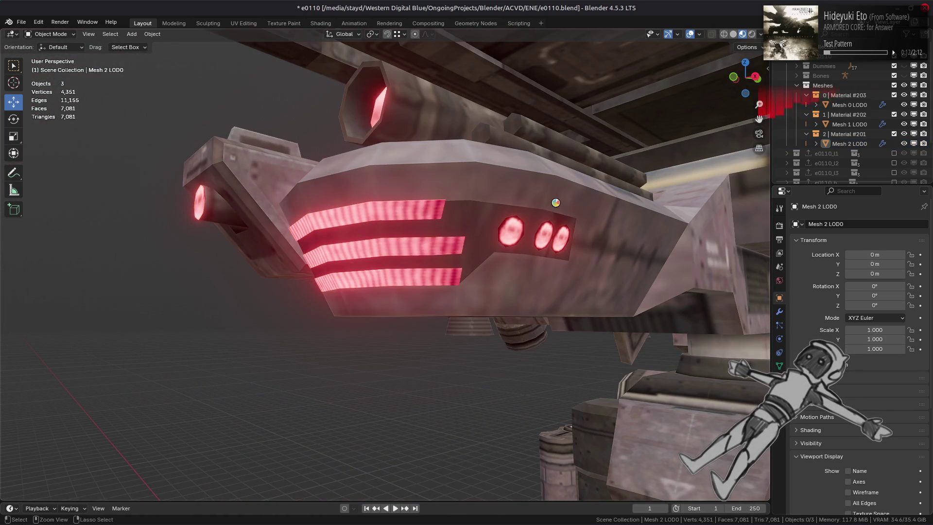
key("ctrl+s")
left_click(895, 56)
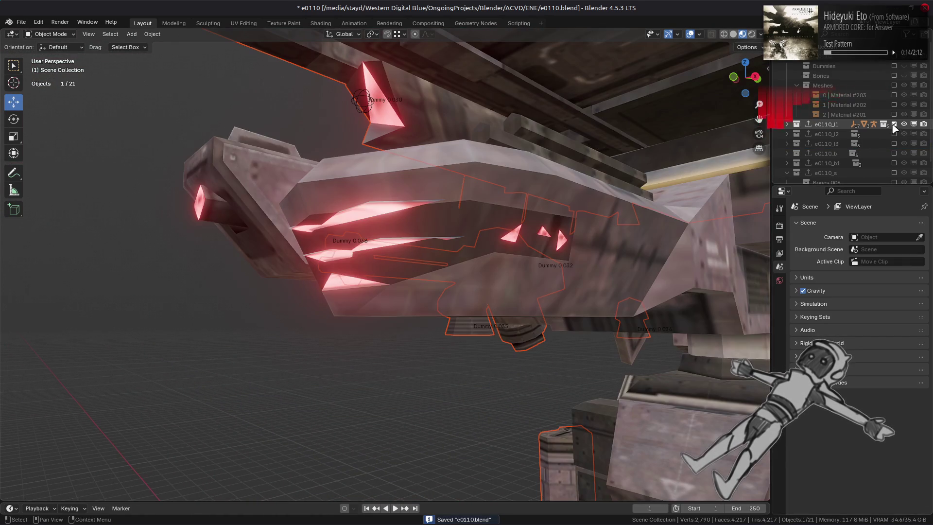
Try the e0110_l1 and e0110_l3 variants, exclude them, and show e0110_b
left_click(894, 124)
mouse_move(705, 160)
middle_mouse_down()
mouse_move(676, 156)
mouse_move(739, 153)
mouse_move(626, 150)
mouse_move(610, 163)
middle_mouse_up()
scroll(611, 163, "down", 2)
left_click(894, 124)
left_click(895, 134)
left_click(894, 135)
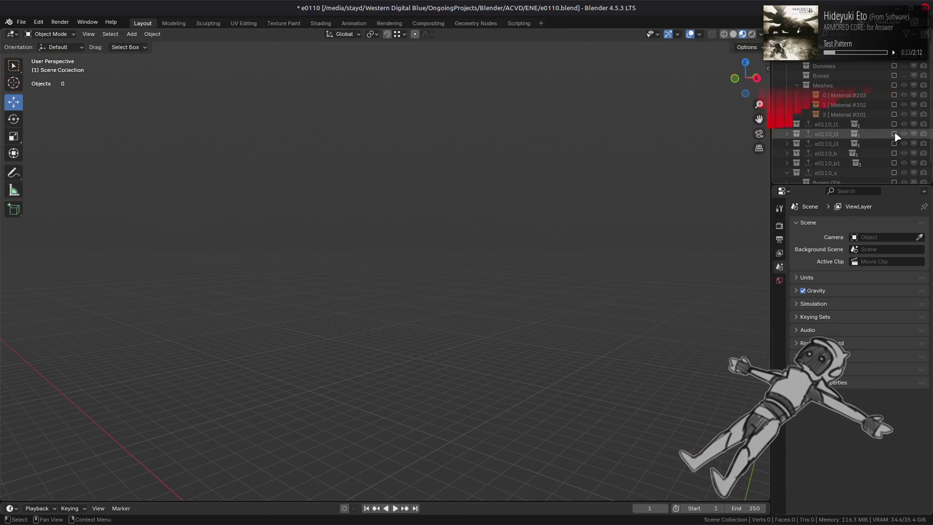
left_click(894, 144)
left_click(894, 144)
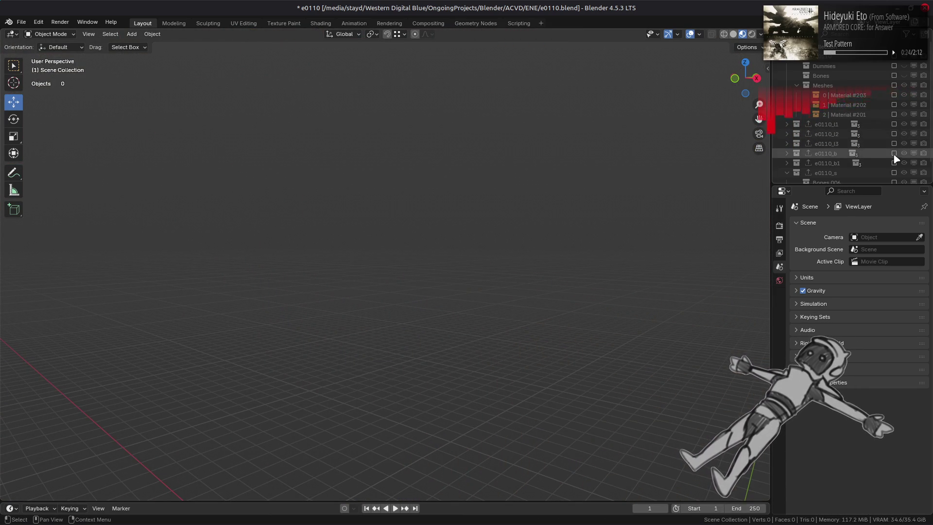
left_click(894, 153)
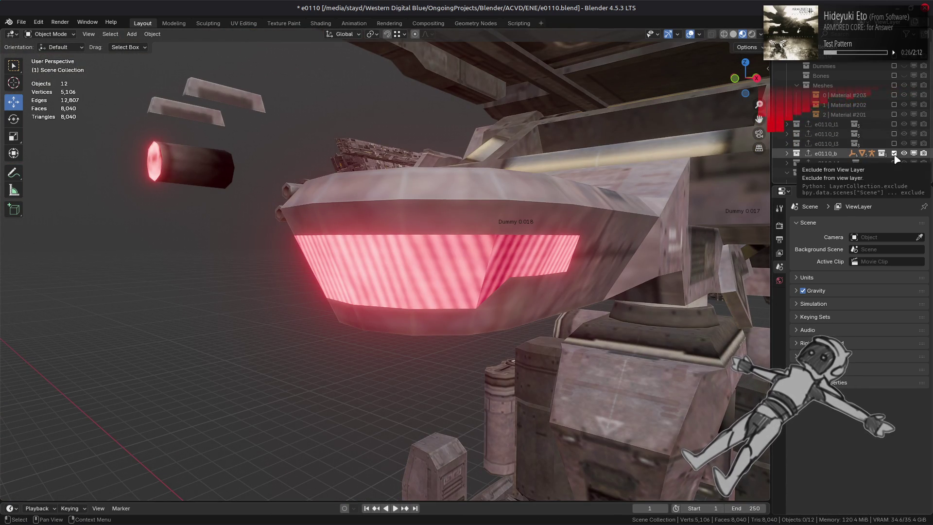
Select the large red glow panel, view it from the side, and include e0110_b1
left_click(516, 249)
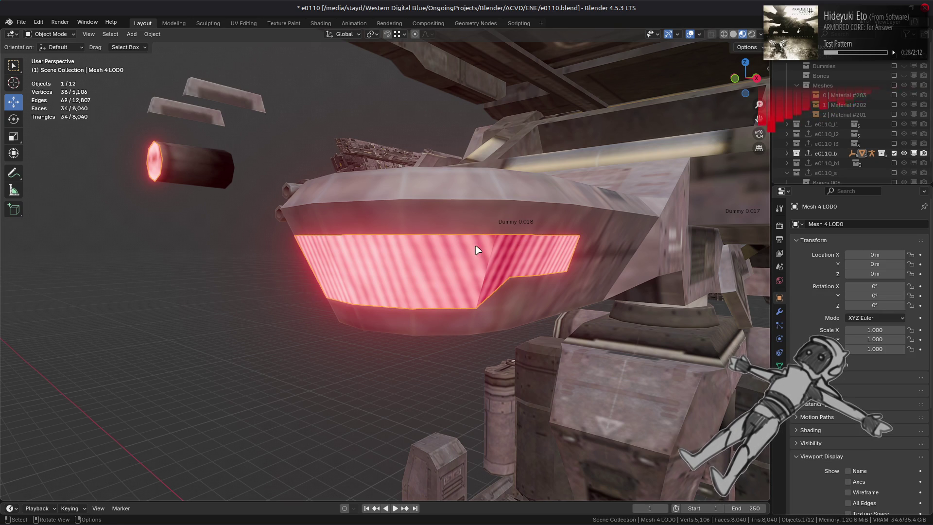
middle_click_drag(476, 249, 619, 232)
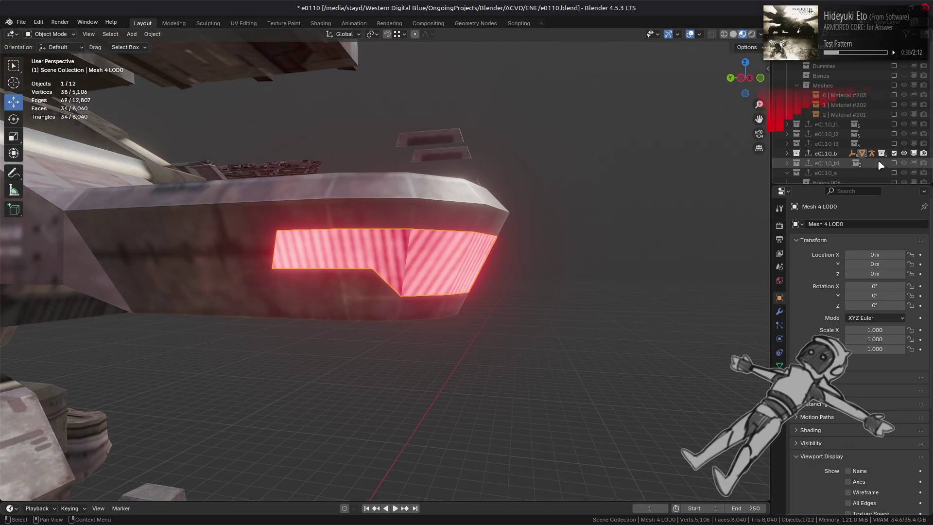
left_click(894, 163)
Exclude e0110_b1, then select all the glow panel's connected faces and duplicate them in place
left_click(894, 163)
left_click(462, 254)
key("Tab")
middle_click_drag(456, 268, 416, 263)
key("ctrl+l")
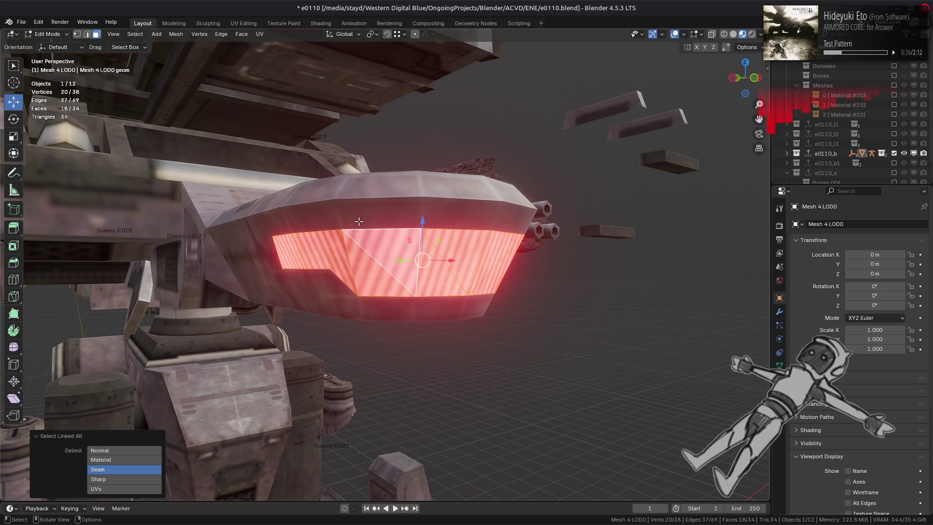
key("shift+d")
key("Escape")
Separate the duplicated faces into their own object and return to Object Mode
left_click(176, 34)
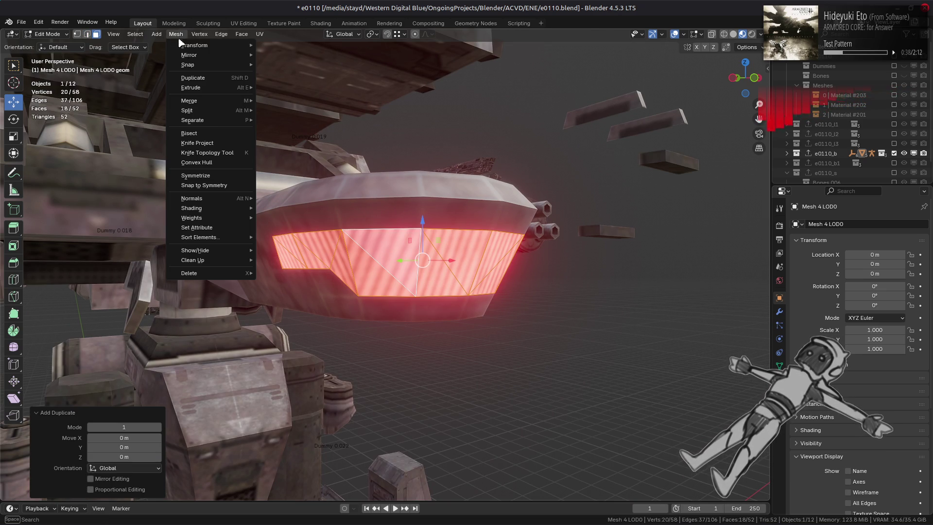
mouse_move(225, 126)
left_click(281, 120)
left_click(48, 34)
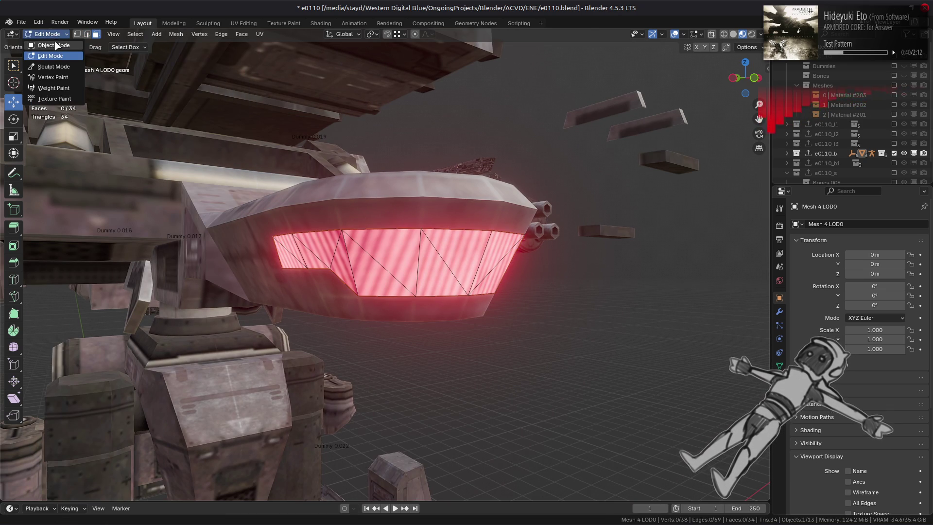
left_click(49, 46)
Select the copied panel Mesh 4 LOD0.001 and exclude the e0110_b collection
key("alt+a")
left_click(446, 250)
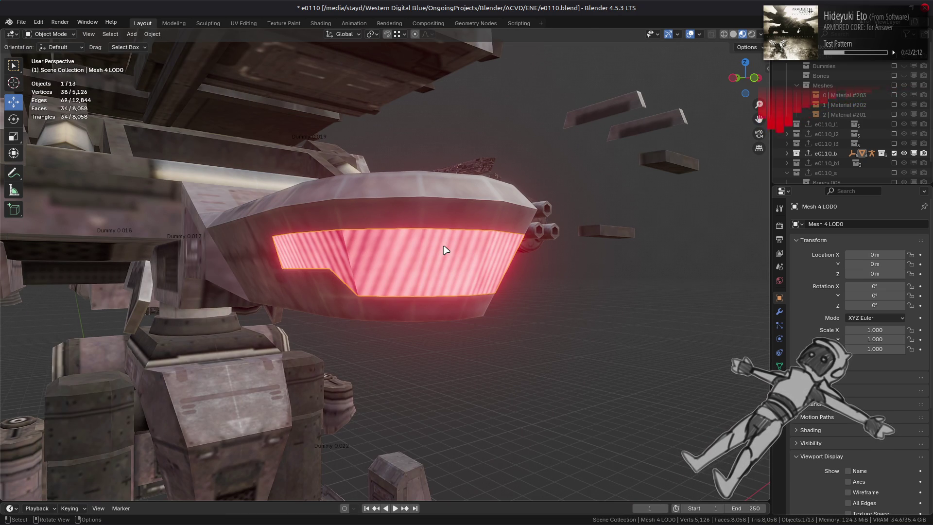
left_click(446, 250)
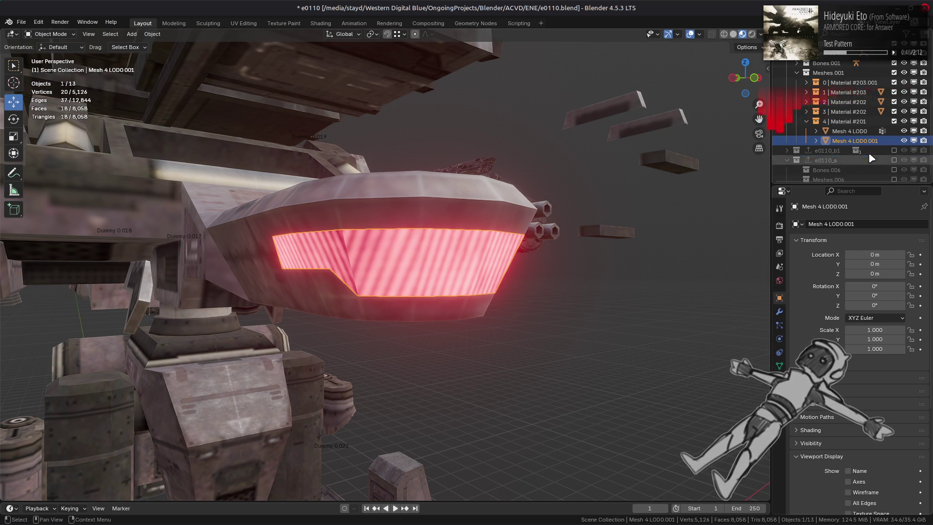
left_click(787, 153)
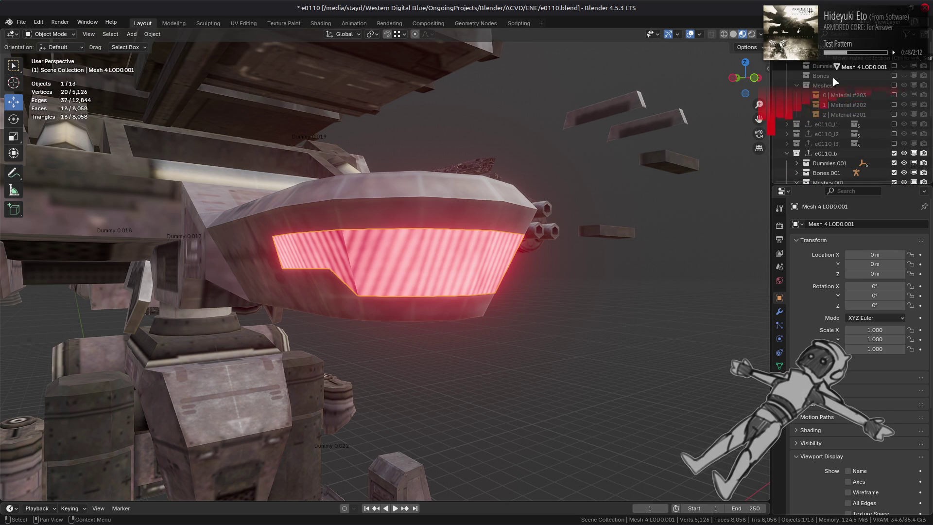
key("e")
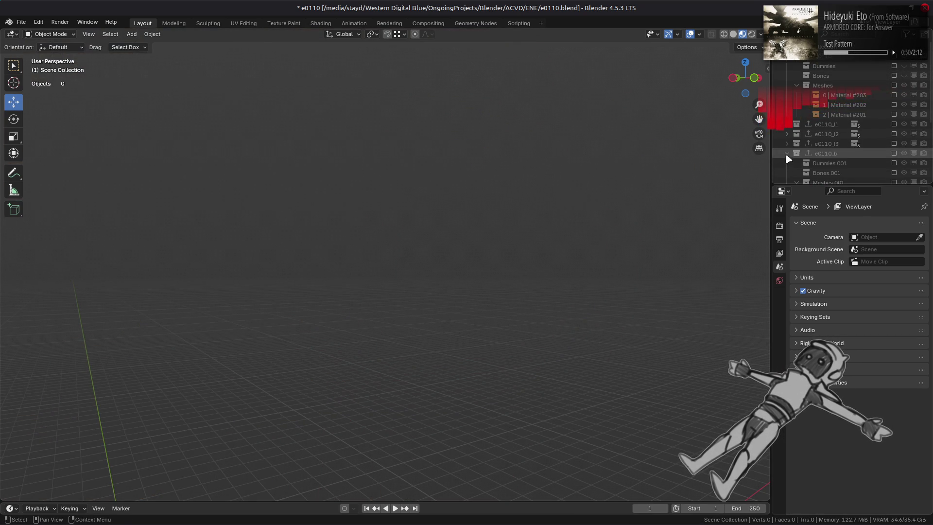
Undo back to the original mech and make Mesh 4 LOD0.001 the active object
key("ctrl+z")
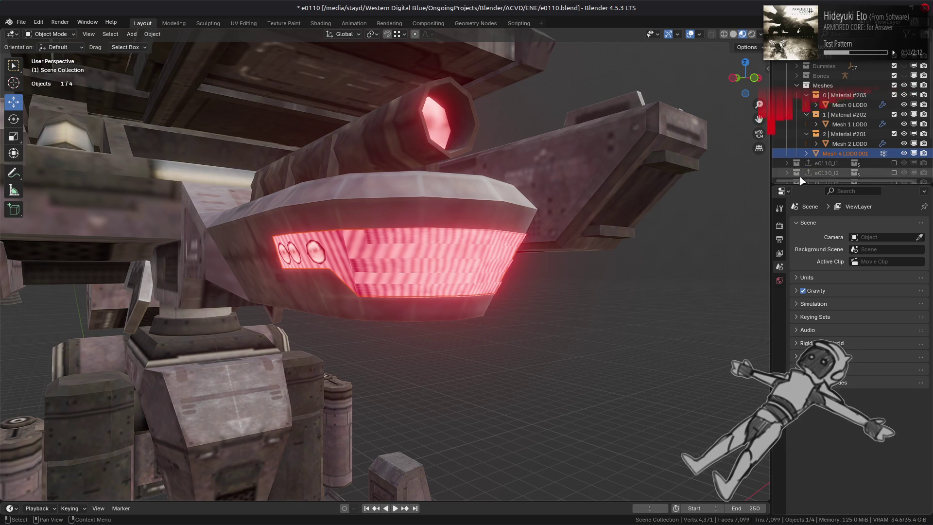
left_click(846, 153)
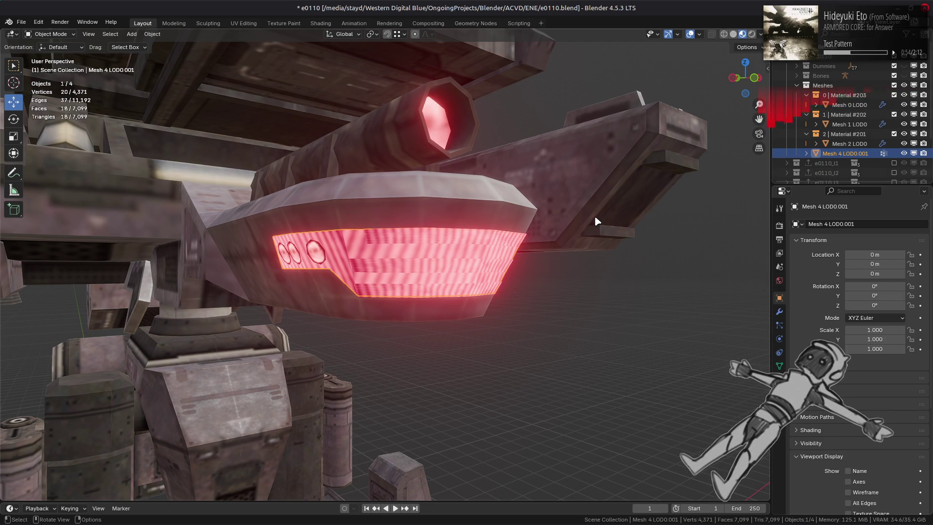
scroll(596, 219, "up", 3)
mouse_move(593, 219)
middle_mouse_down()
mouse_move(527, 261)
mouse_move(539, 258)
middle_mouse_up()
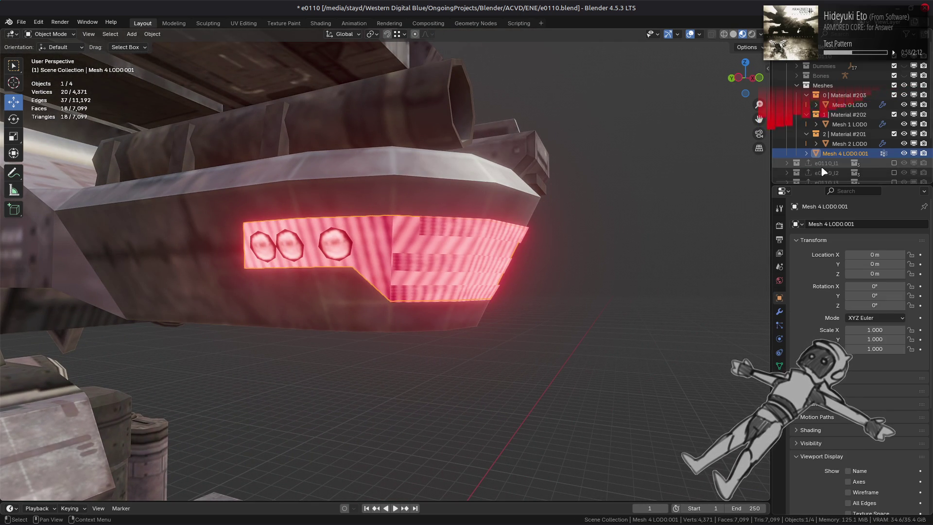
Hide Mesh 2 LOD0 and look over the whole mech and the glowing panel
left_click(904, 143)
middle_click_drag(563, 215, 413, 220)
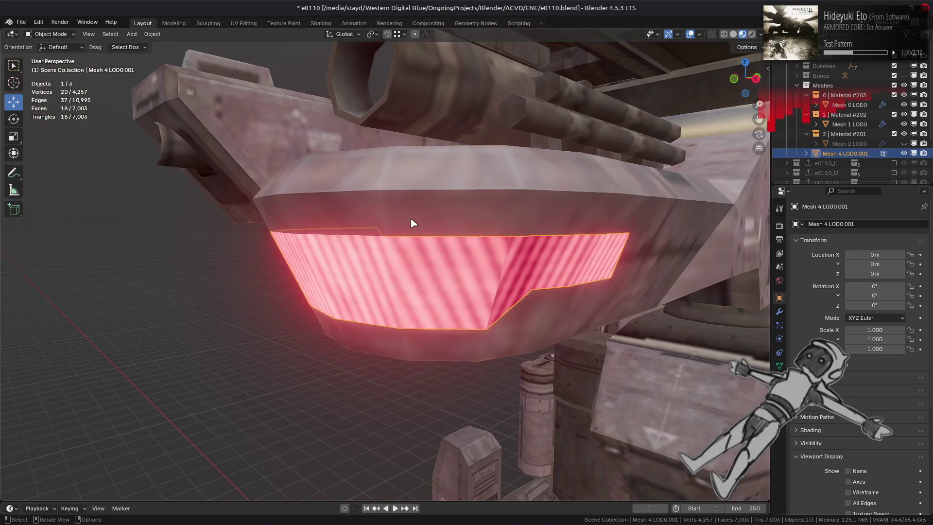
scroll(412, 220, "down", 5)
key("alt+a")
mouse_move(483, 223)
middle_mouse_down()
mouse_move(467, 250)
mouse_move(556, 235)
middle_mouse_up()
scroll(482, 231, "up", 5)
scroll(480, 231, "up", 3)
Compare the copied panel with Mesh 2 LOD0, leave Mesh 2 LOD0 hidden, and edit Mesh 0 LOD0
left_click(904, 143)
left_click(904, 153)
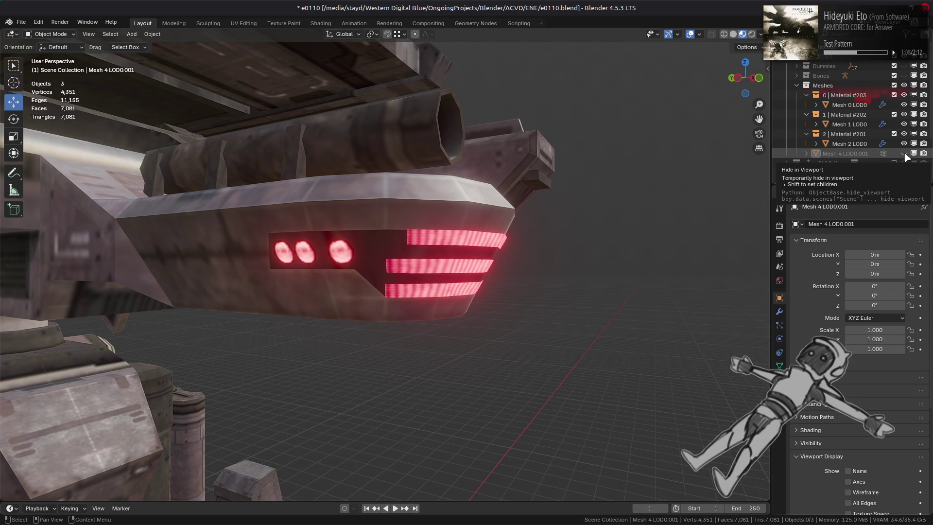
left_click(905, 153)
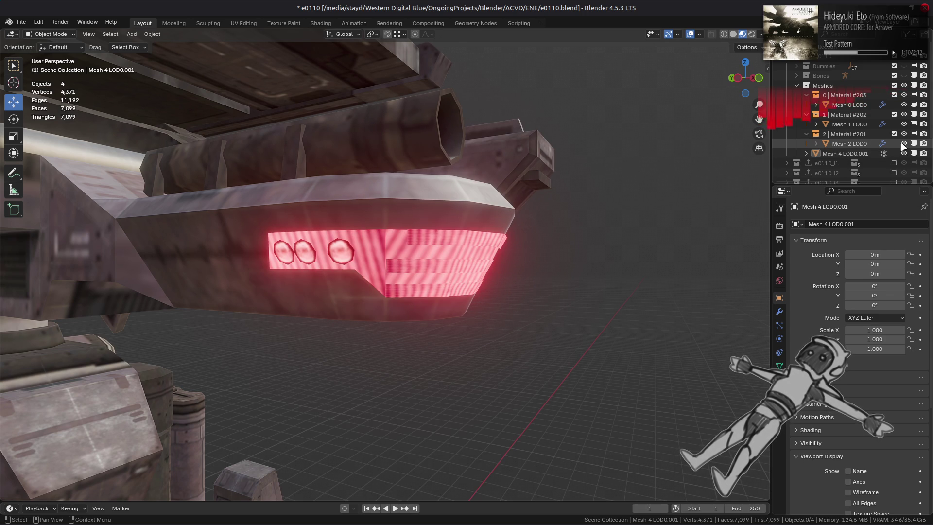
left_click(904, 144)
left_click(849, 105)
key("Tab")
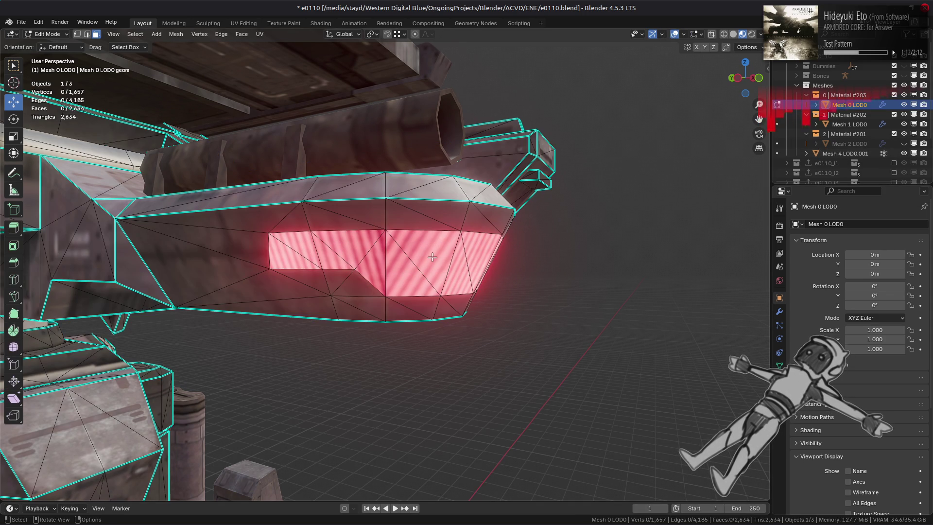
Select the copied panel's linked faces and merge them into an 8-face strip
key("Tab")
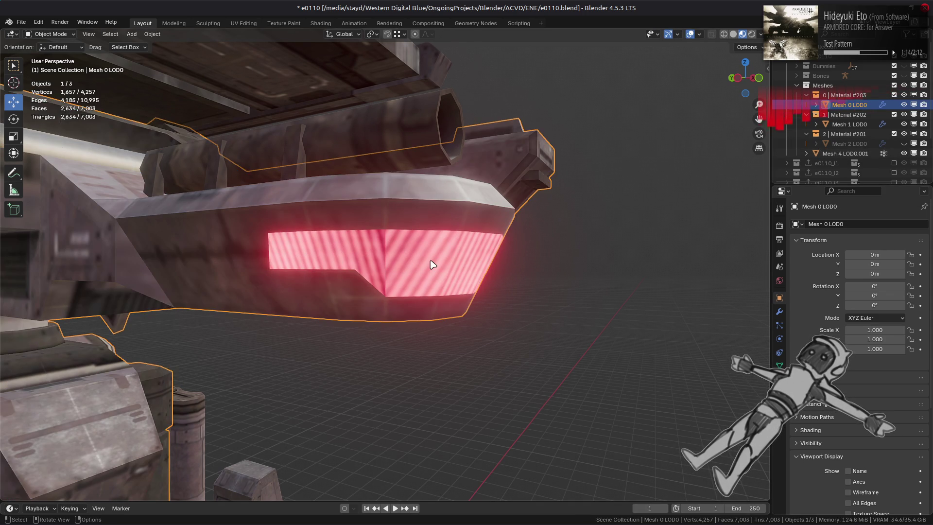
left_click(431, 260)
key("Tab")
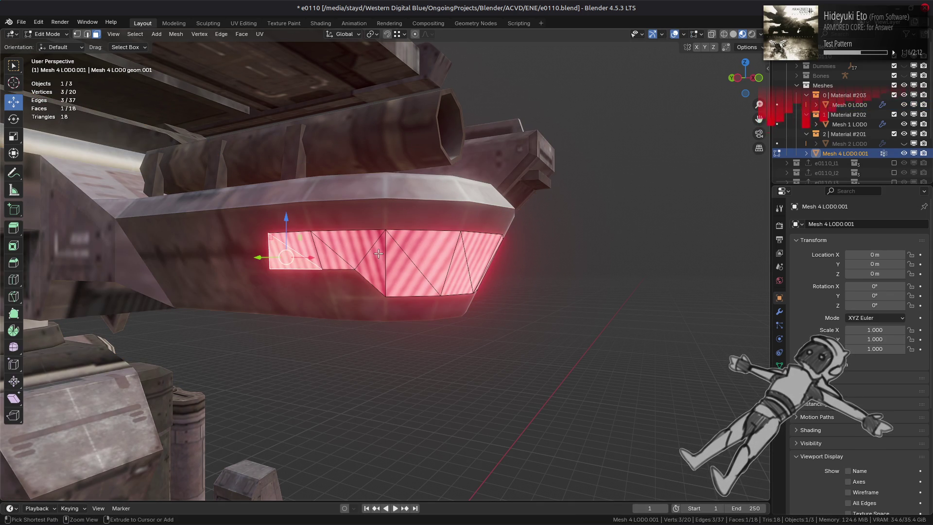
key("ctrl+l")
middle_click_drag(379, 254, 555, 248)
left_click(554, 247, "shift")
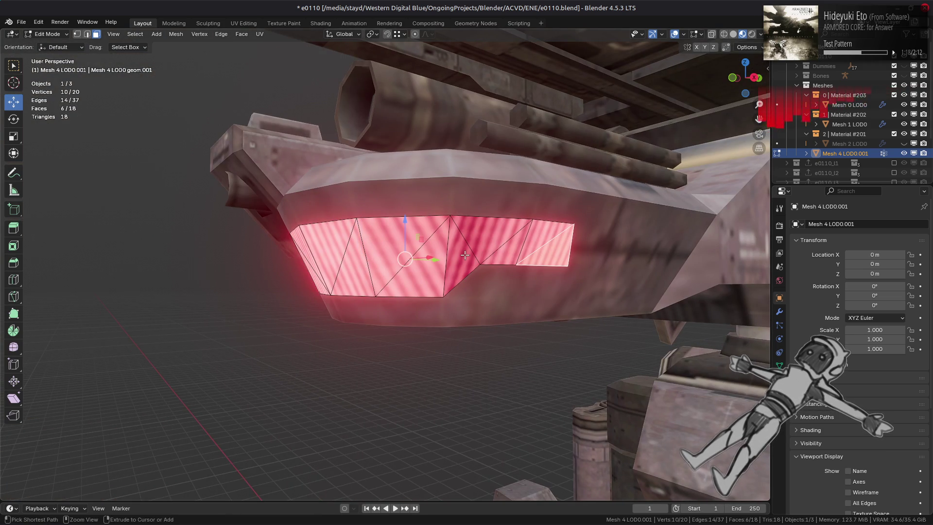
right_click(272, 304)
left_click(292, 498)
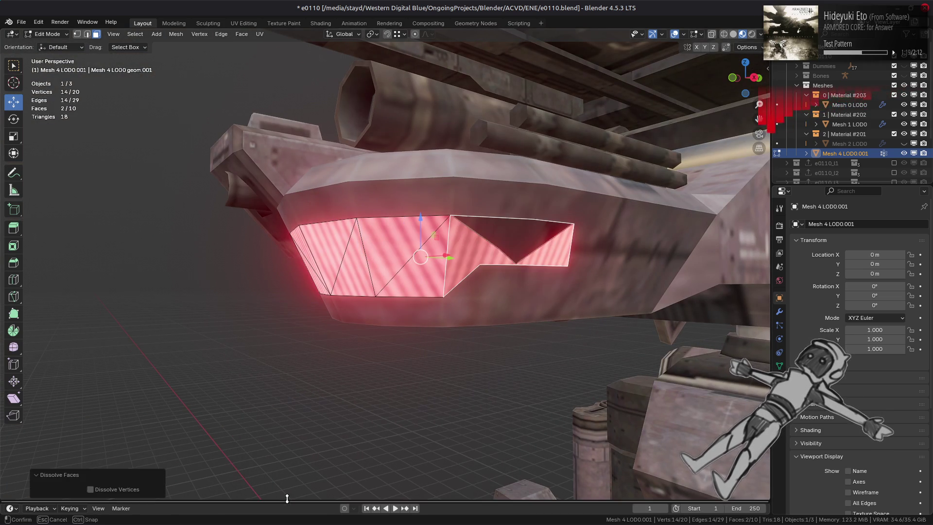
right_click(321, 432)
left_click(322, 432)
mouse_move(334, 381)
middle_mouse_down()
mouse_move(402, 327)
mouse_move(442, 331)
middle_mouse_up()
key("Tab")
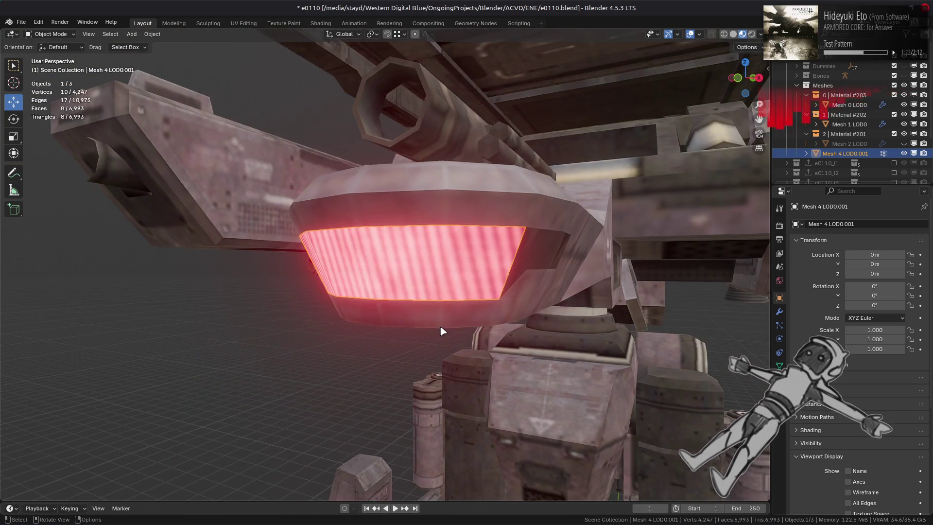
Hide the glowing panel and inspect the Mesh 0 LOD0 head shell beneath it
left_click(905, 153)
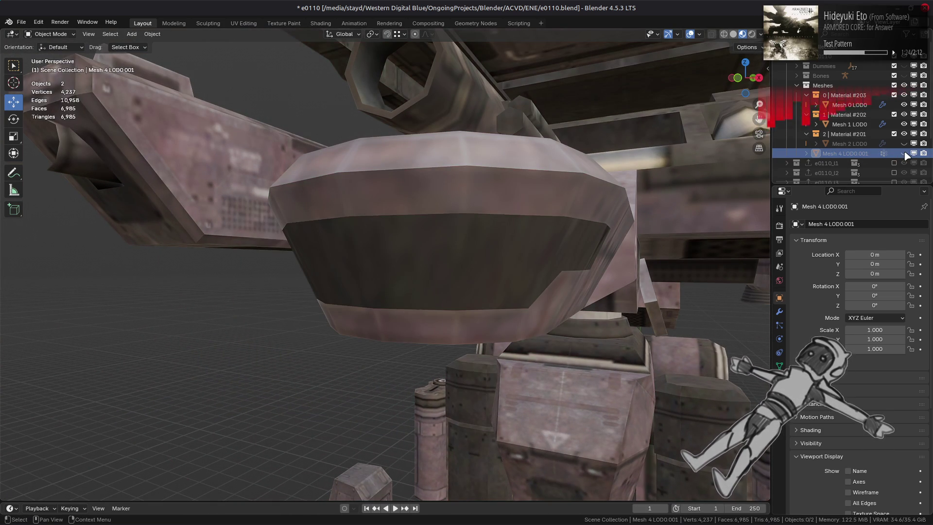
left_click(524, 224)
key("Tab")
middle_click_drag(524, 224, 603, 221)
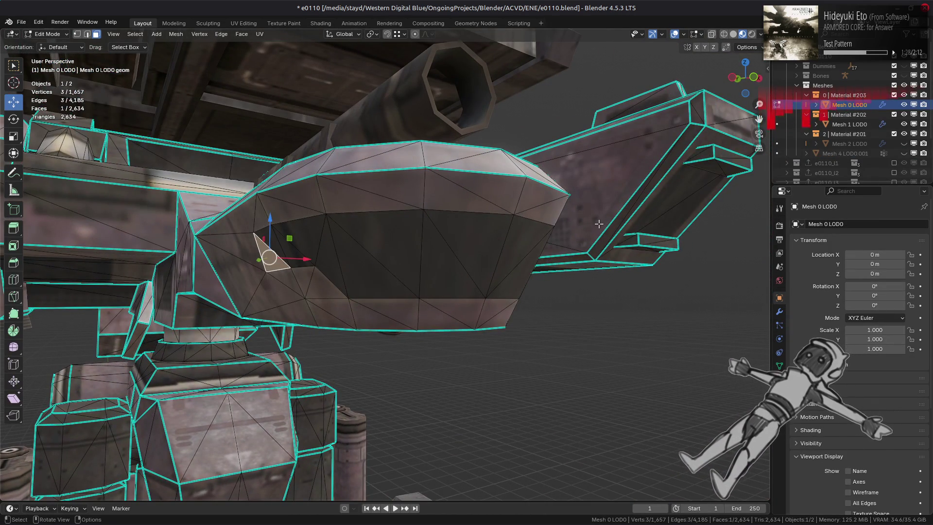
key("Tab")
Show the panel again and edit it, then unhide Mesh 2 LOD0 with its round lamps
left_click(905, 154)
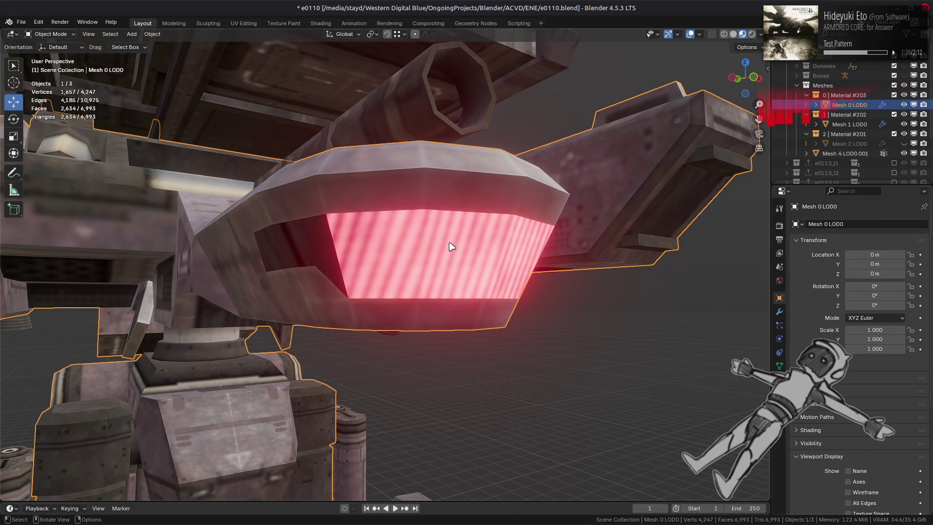
left_click(451, 247)
key("Tab")
mouse_move(451, 247)
middle_mouse_down()
mouse_move(493, 245)
mouse_move(432, 263)
mouse_move(389, 252)
mouse_move(408, 246)
middle_mouse_up()
left_click(905, 144)
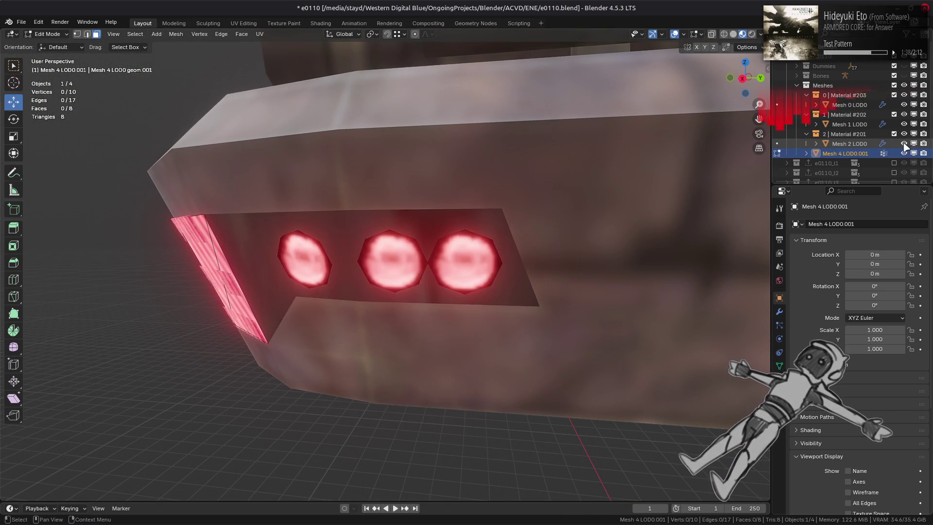
Shrink/Fatten the whole linked panel outward by 0.005 m, then deselect and return to Object Mode
key("ctrl+l")
mouse_move(271, 265)
middle_mouse_down()
mouse_move(459, 218)
mouse_move(480, 224)
middle_mouse_up()
key("alt+s")
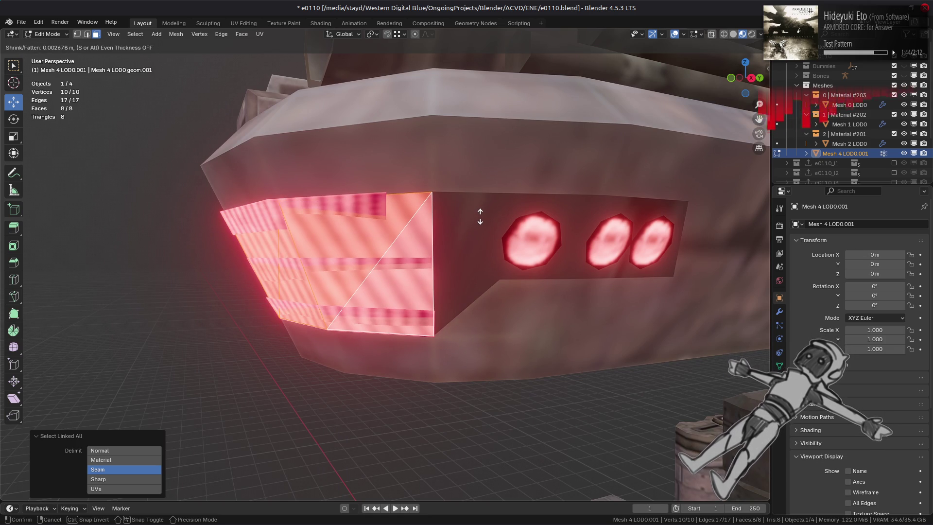
left_click(483, 214)
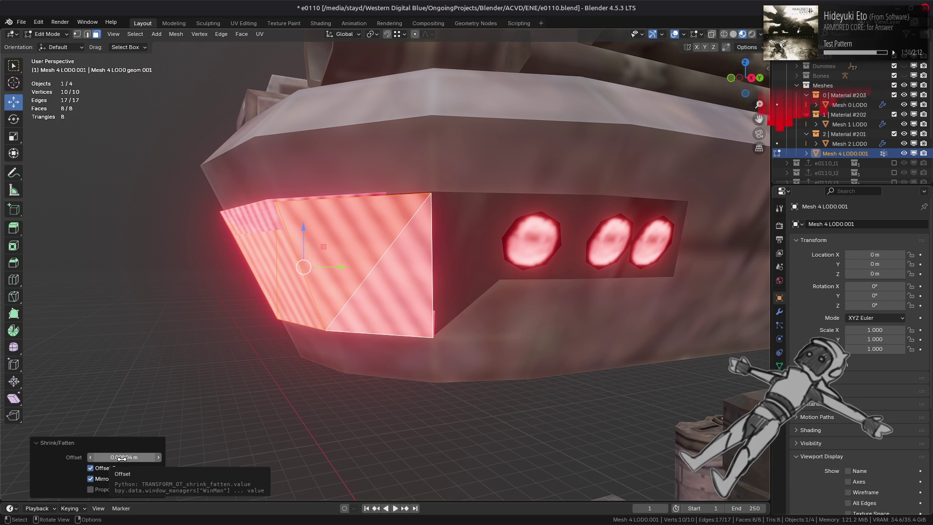
left_click(122, 457)
type(".0")
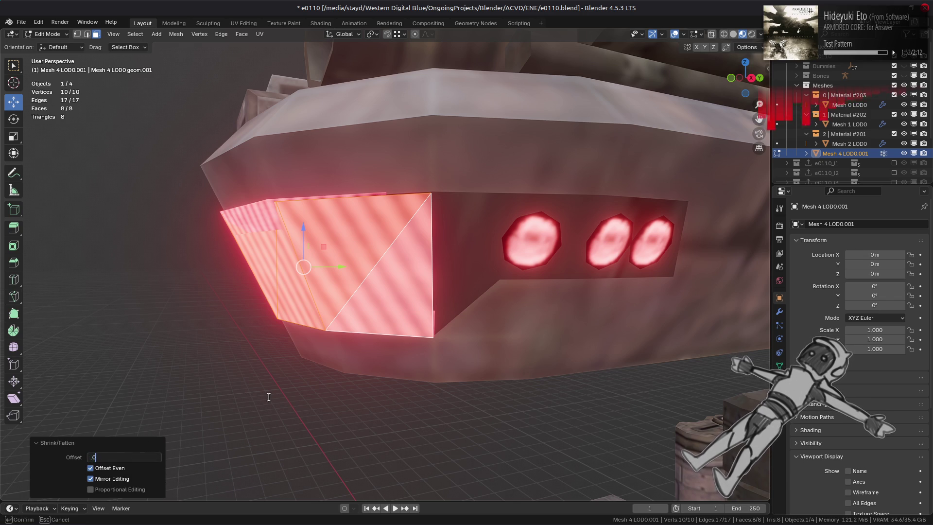
type("05")
key("Return")
middle_click_drag(340, 321, 487, 210)
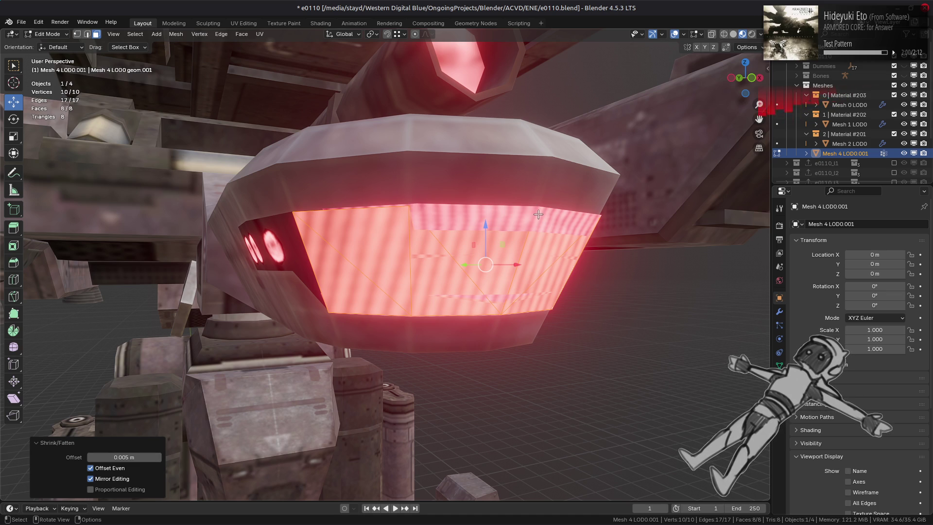
key("alt+a")
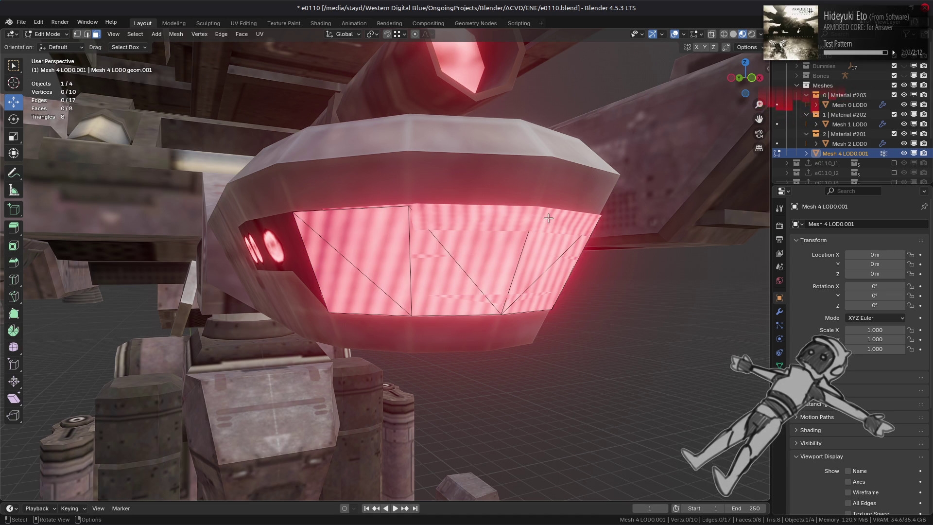
key("Tab")
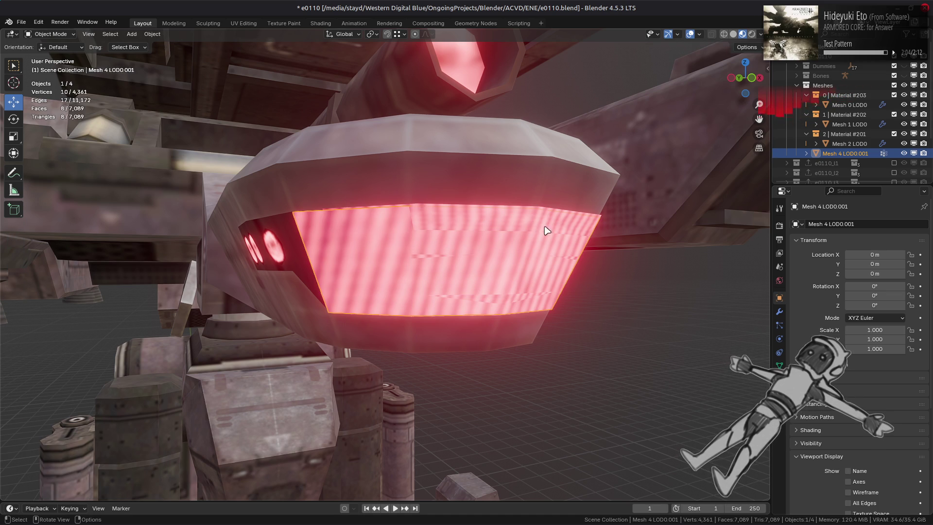
Add a Data Transfer modifier sourcing Face Corner UVs from Mesh 2 LOD0 via Nearest Face Interpolated
left_click(780, 311)
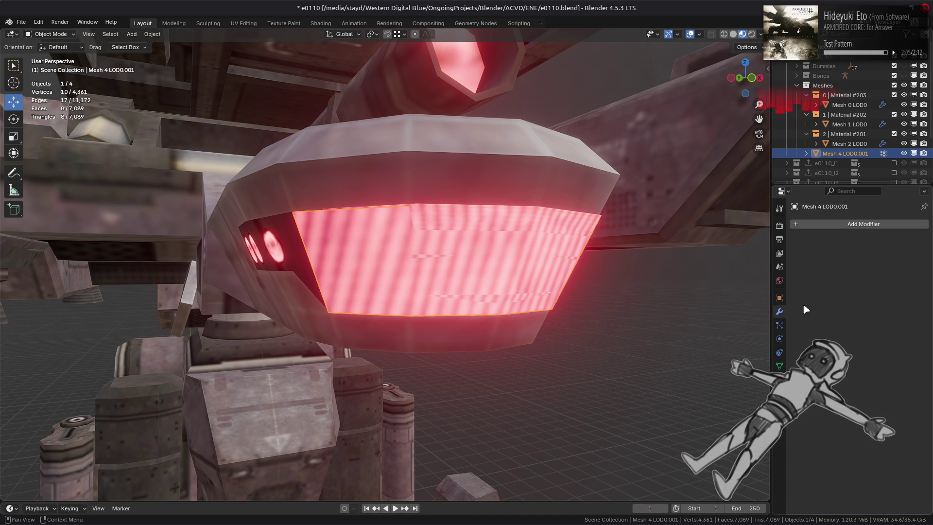
left_click(835, 224)
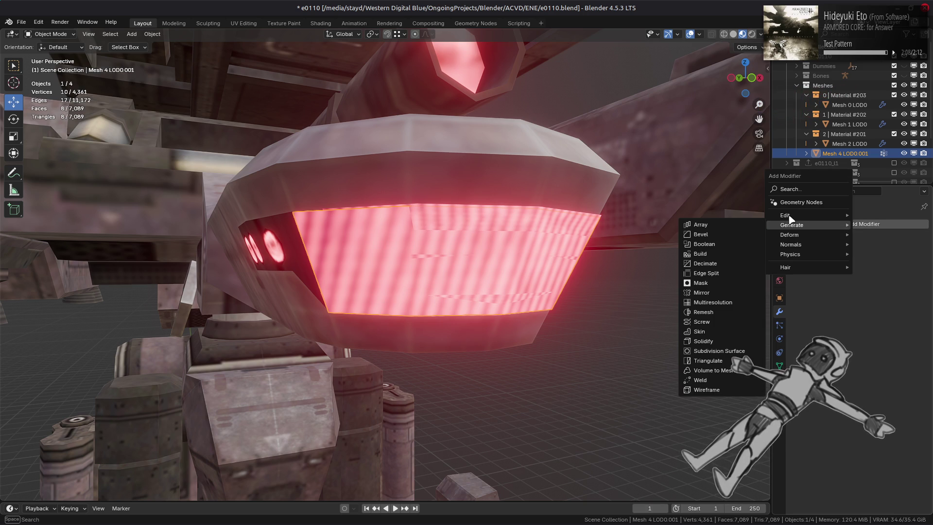
mouse_move(813, 215)
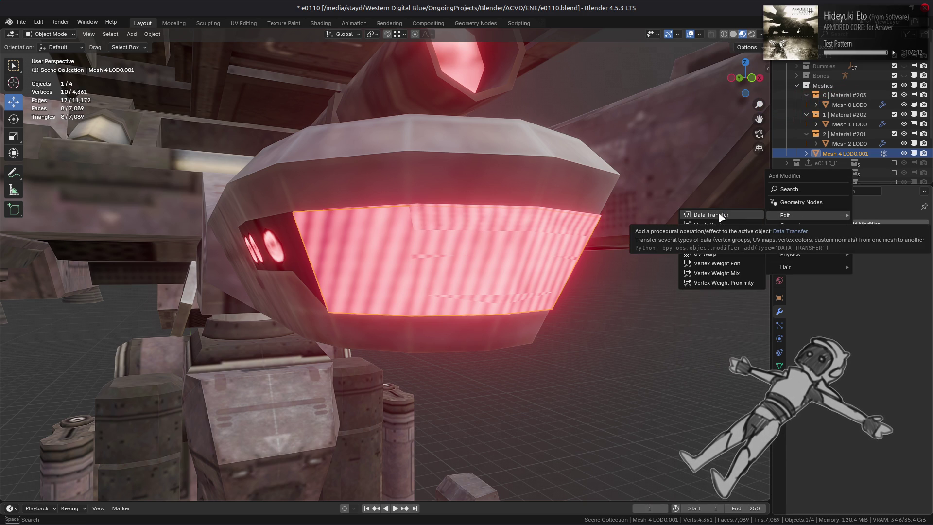
left_click(721, 217)
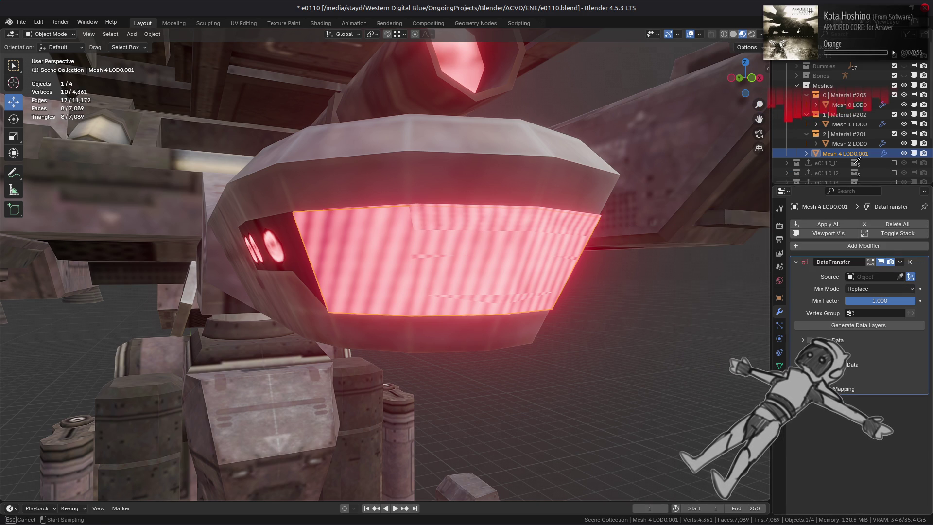
left_click(849, 143)
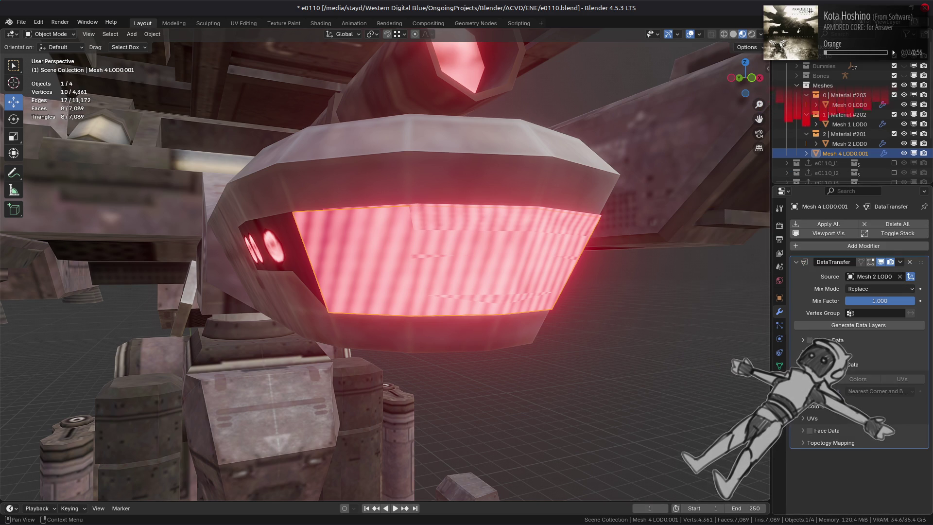
left_click(903, 379)
left_click(880, 391)
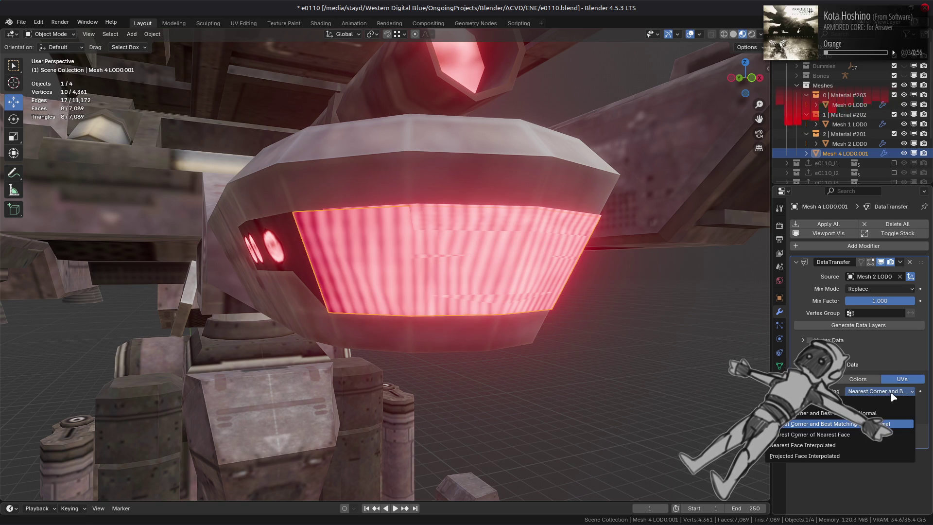
left_click(868, 445)
Toggle the panel's visibility to compare the glow, leave it hidden, and select Mesh 2 LOD0
mouse_move(603, 311)
middle_mouse_down()
mouse_move(619, 315)
mouse_move(574, 315)
middle_mouse_up()
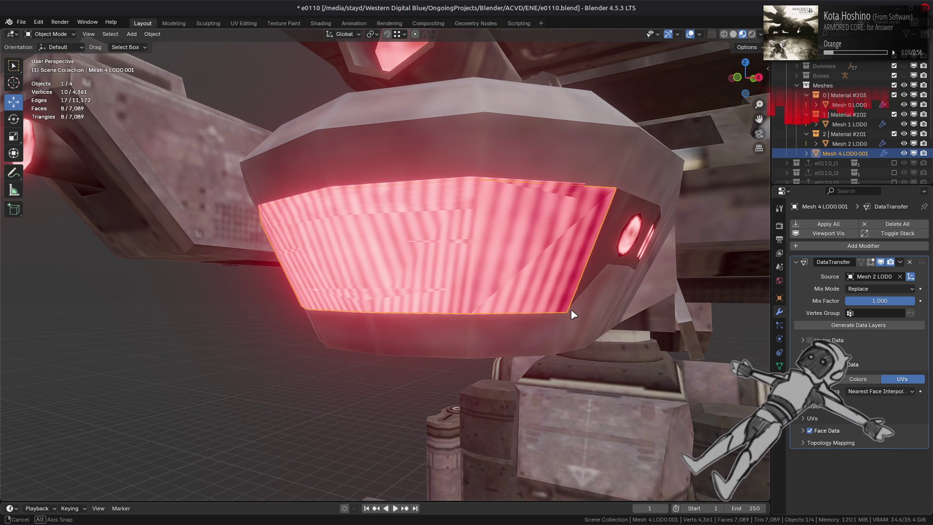
mouse_move(574, 315)
middle_mouse_down()
mouse_move(579, 302)
mouse_move(623, 303)
middle_mouse_up()
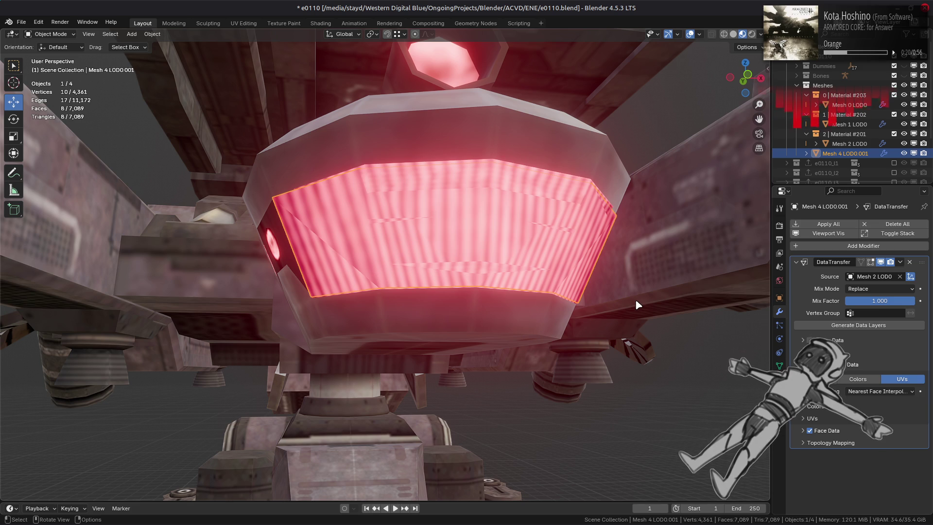
mouse_move(608, 297)
middle_mouse_down()
mouse_move(540, 277)
mouse_move(549, 277)
middle_mouse_up()
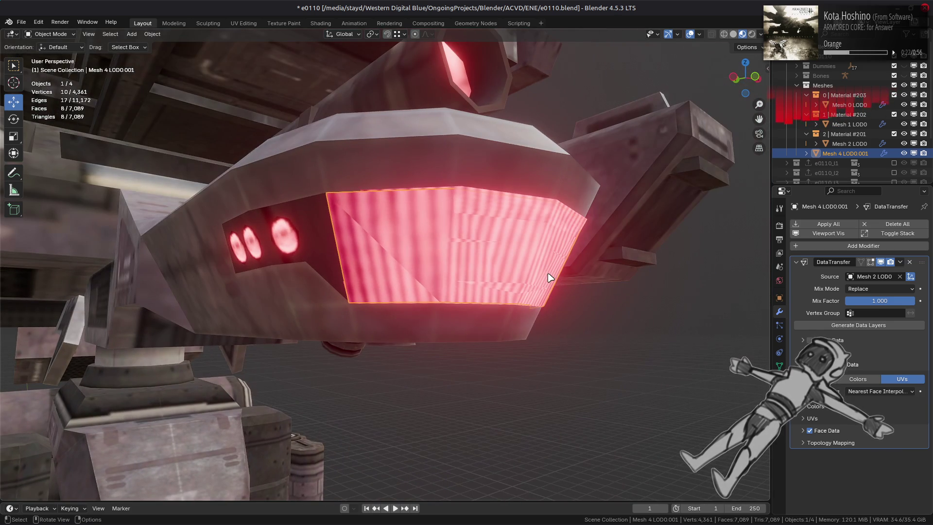
left_click(905, 154)
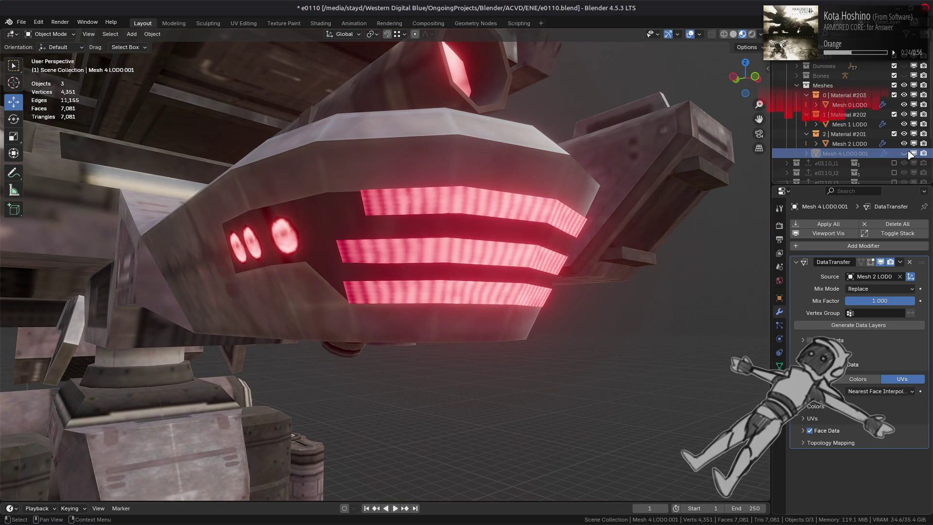
left_click(907, 153)
left_click(907, 153)
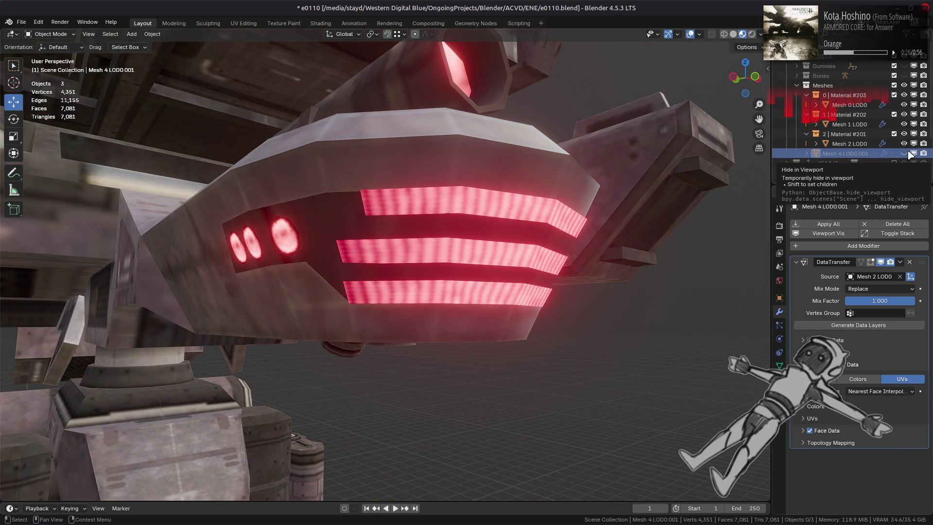
left_click(907, 152)
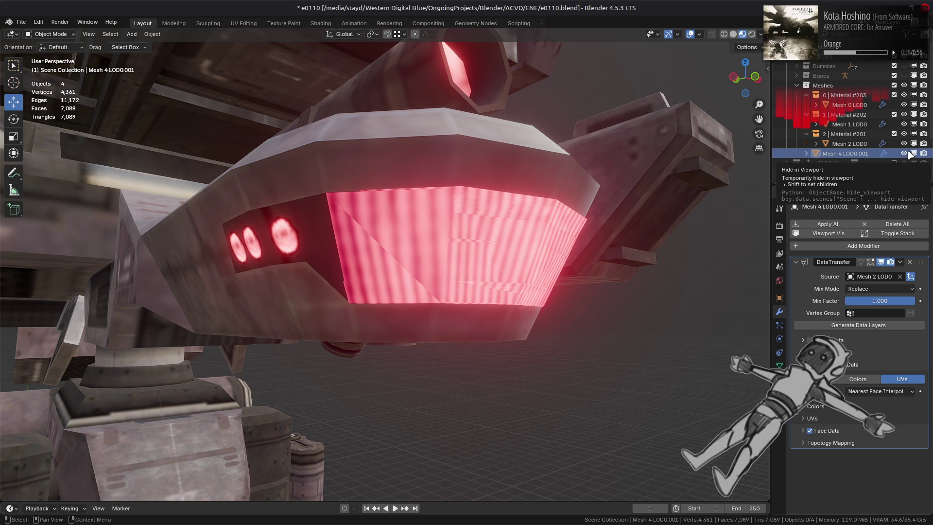
left_click(905, 153)
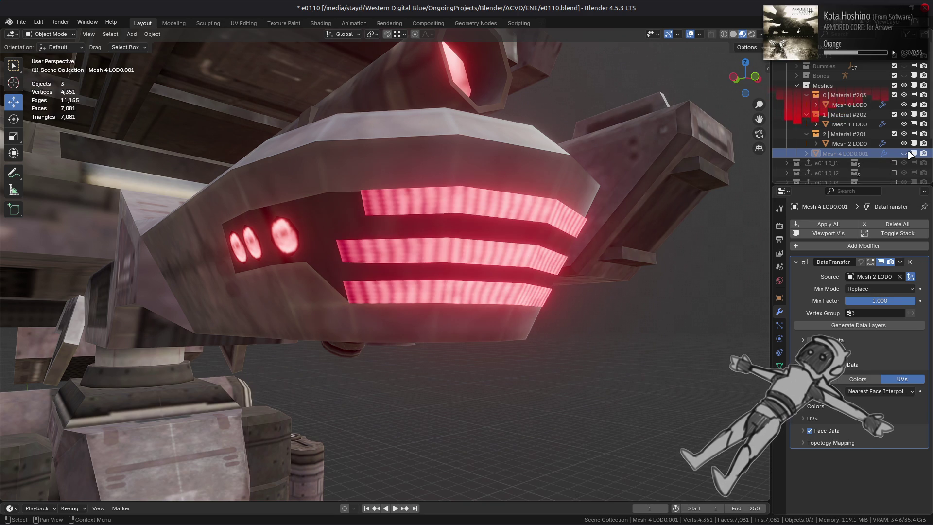
left_click(907, 152)
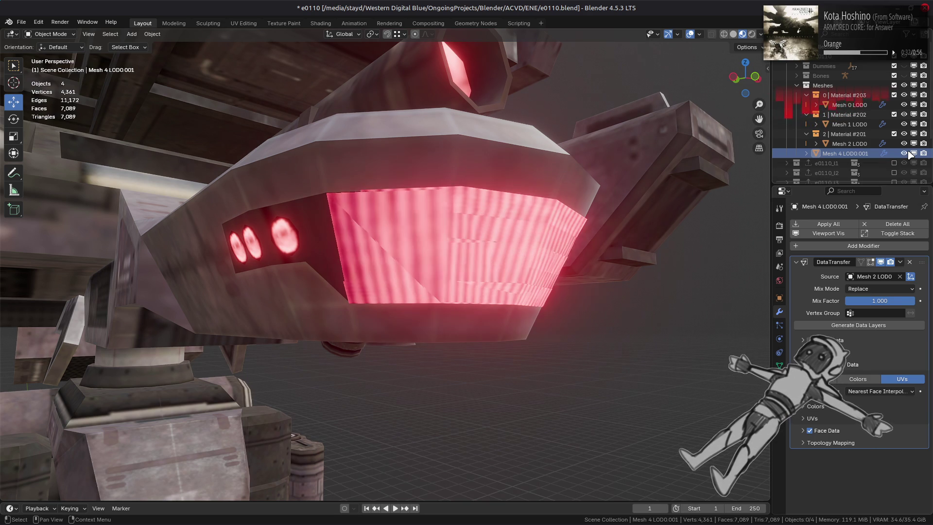
left_click(908, 153)
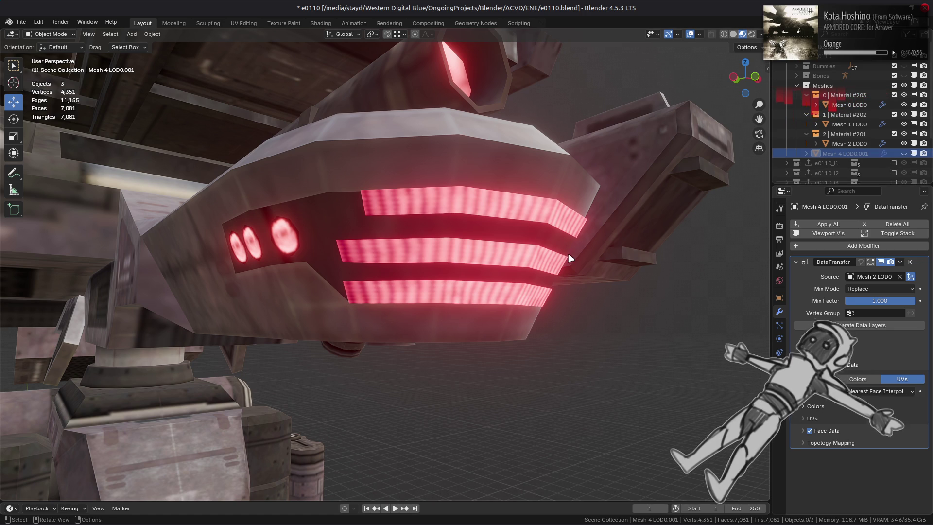
left_click(490, 284)
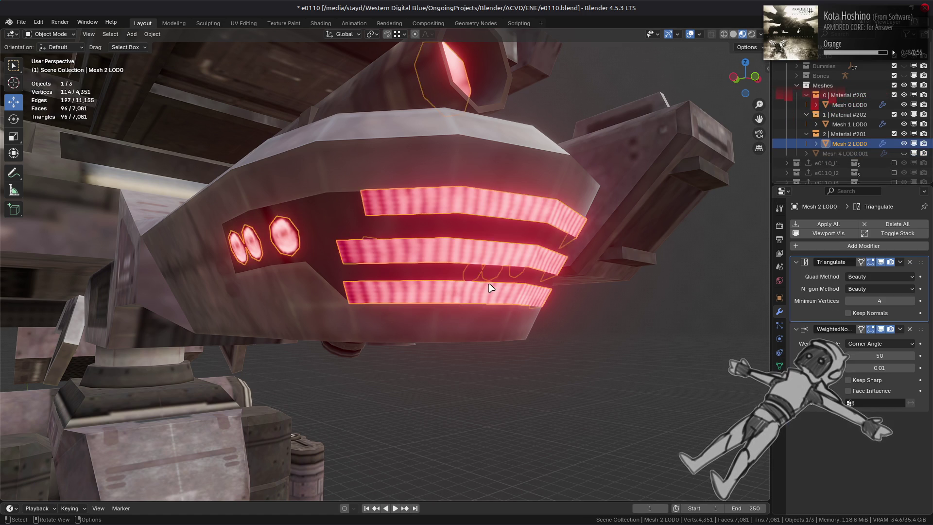
key("Tab")
middle_click_drag(487, 282, 383, 280)
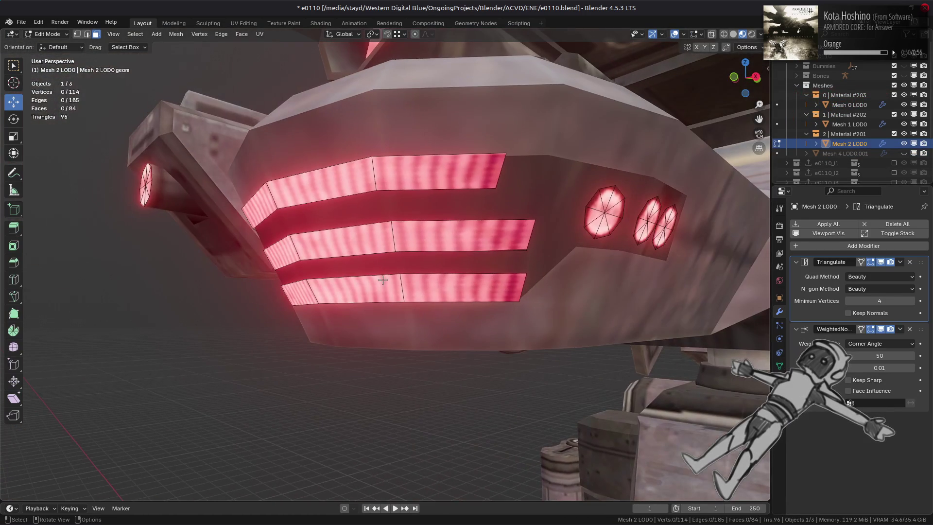
key("Tab")
left_click(491, 255)
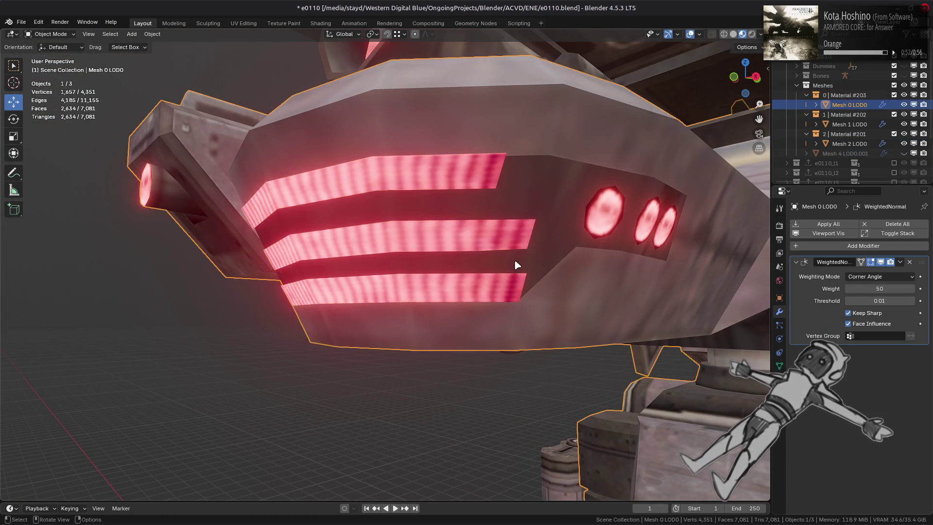
key("Tab")
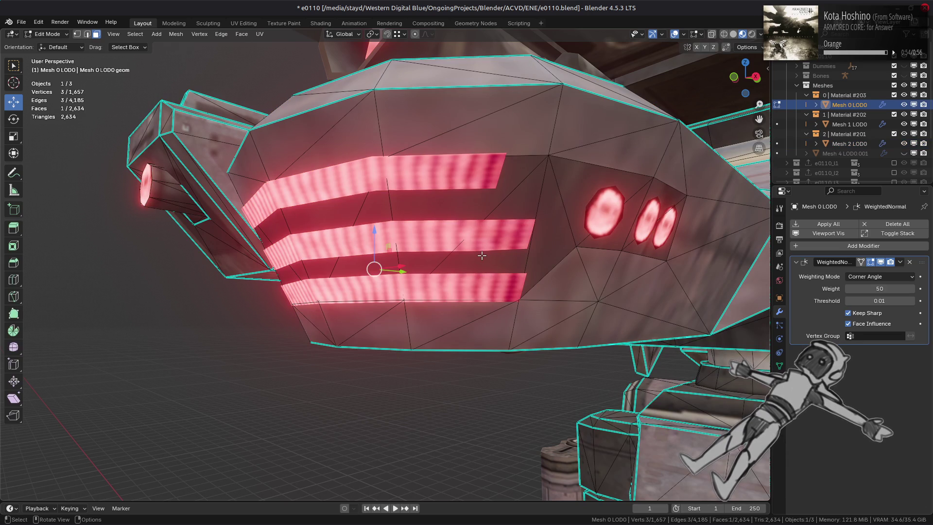
middle_click_drag(481, 255, 457, 265)
mouse_move(457, 264)
middle_mouse_down()
mouse_move(428, 264)
mouse_move(524, 270)
mouse_move(496, 256)
mouse_move(532, 259)
middle_mouse_up()
key("Tab")
key("alt+a")
left_click(905, 154)
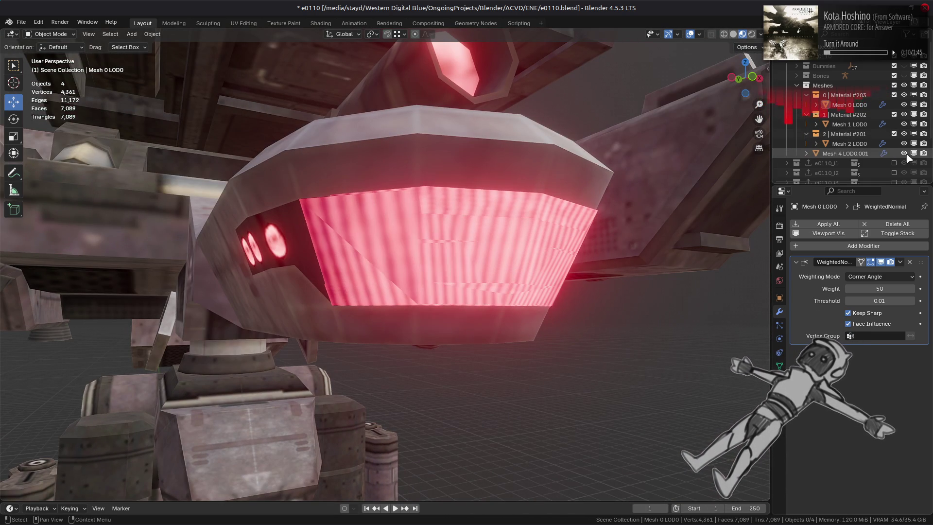
Hide Mesh 2 LOD0 and delete the DataTransfer modifier from Mesh 4 LOD0.001
left_click(850, 144)
left_click(855, 153)
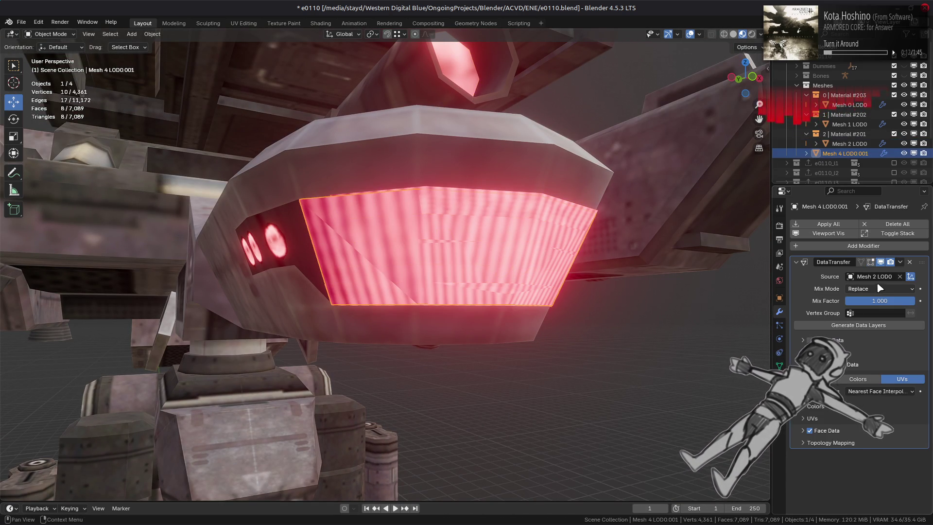
left_click(905, 144)
mouse_move(675, 200)
middle_mouse_down()
mouse_move(623, 200)
mouse_move(632, 204)
middle_mouse_up()
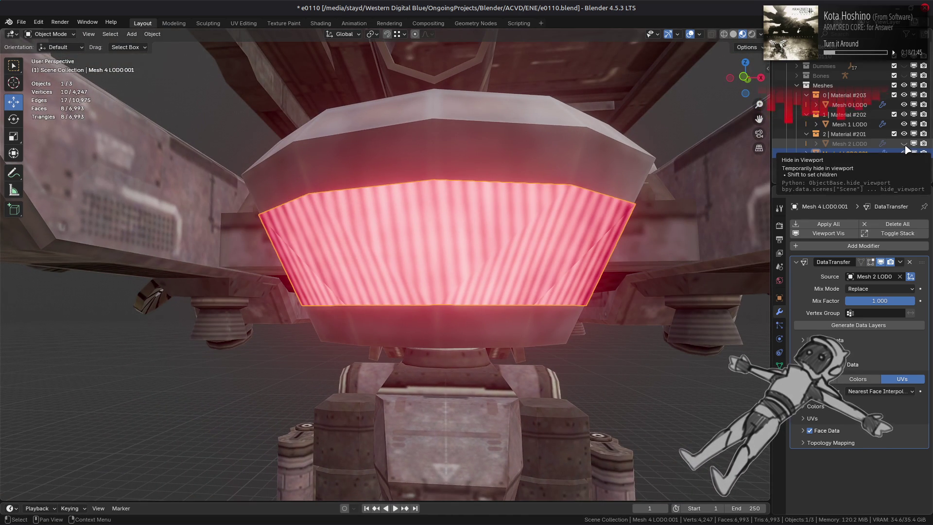
left_click(909, 262)
Select all linked panel faces and remove the body_02_break_06 and snp_gun vertex groups, keeping body_02
mouse_move(676, 188)
middle_mouse_down()
mouse_move(491, 213)
mouse_move(508, 214)
middle_mouse_up()
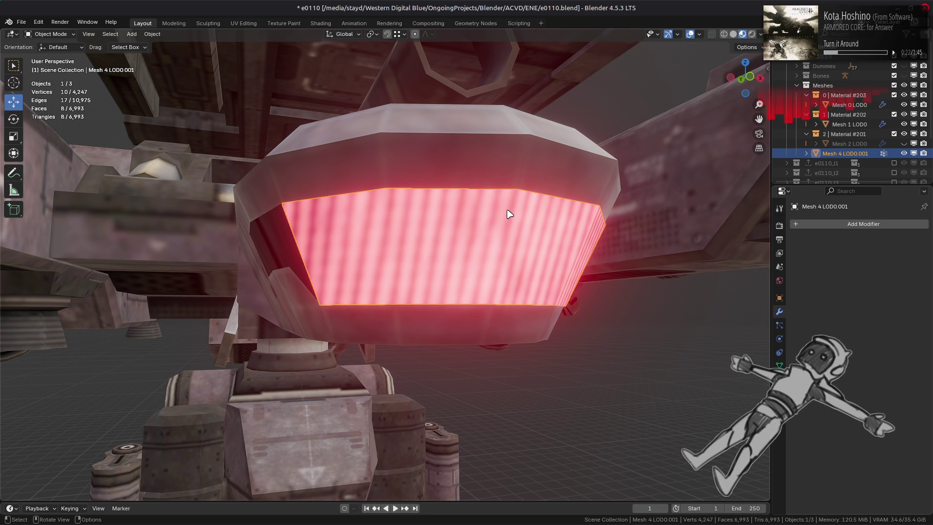
key("Tab")
left_click(490, 222)
key("ctrl+l")
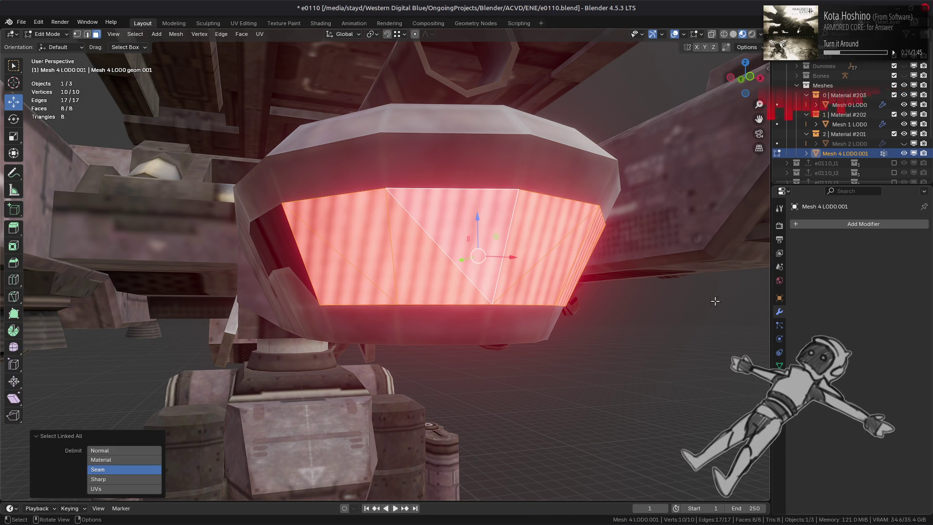
left_click(779, 366)
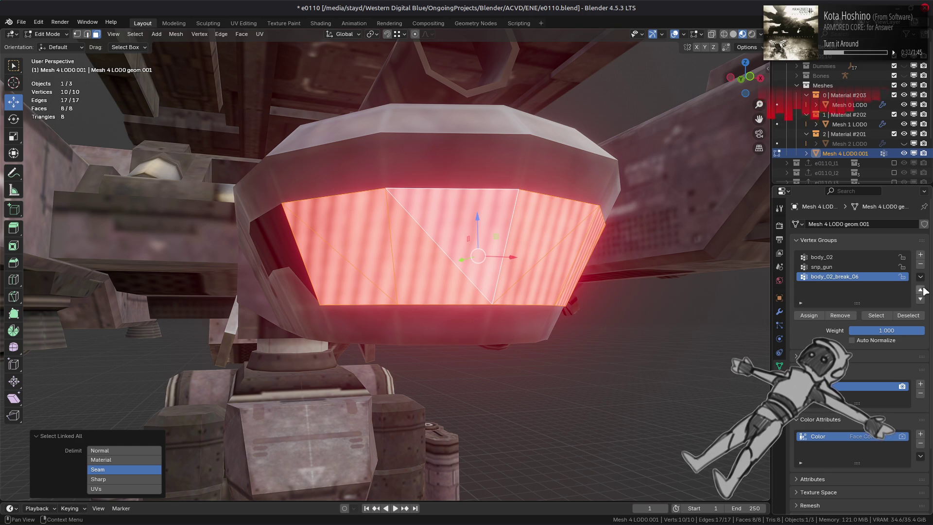
key("Tab")
left_click(920, 264)
left_click(921, 266)
key("Tab")
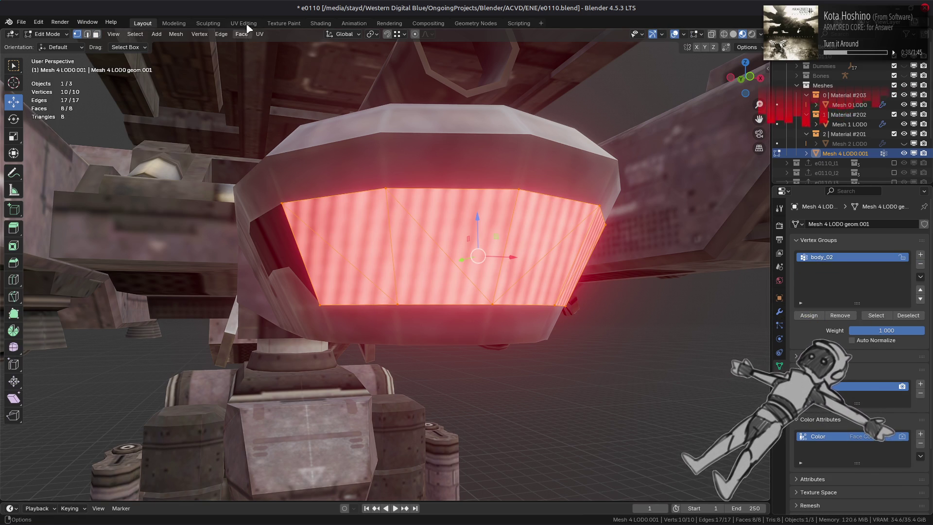
In the UV Editing workspace, unwrap the panel's faces in face select mode
key("ctrl+Page_Down")
key("ctrl+Page_Down")
key("ctrl+Page_Down")
key("KP_Decimal")
middle_click_drag(519, 180, 523, 219)
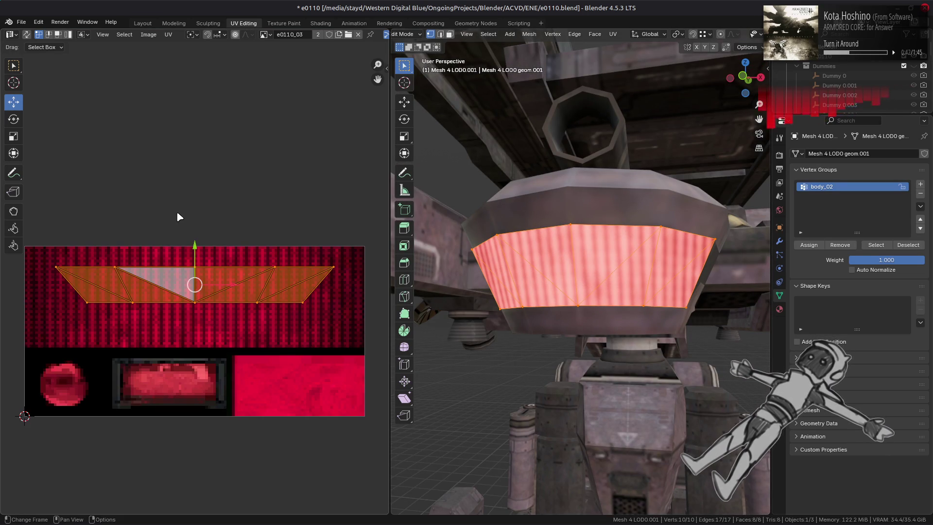
key("3")
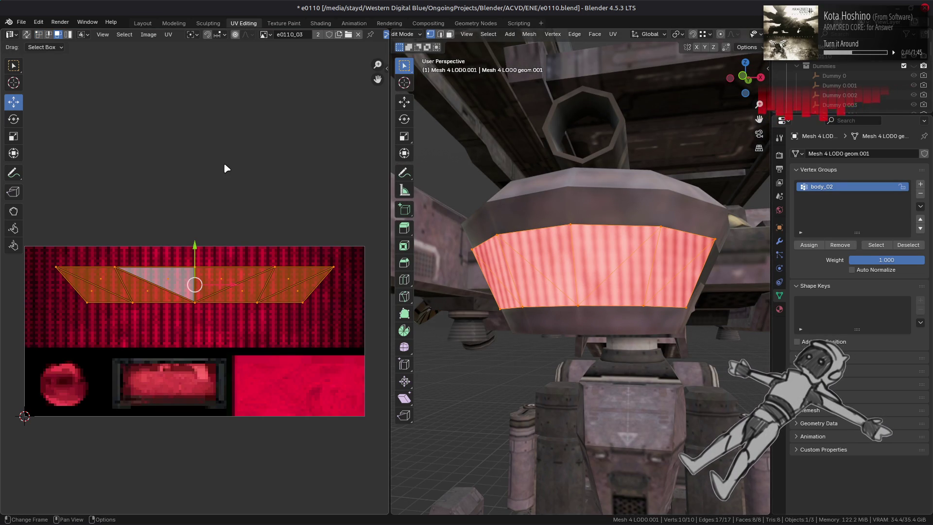
left_click(169, 34)
mouse_move(236, 143)
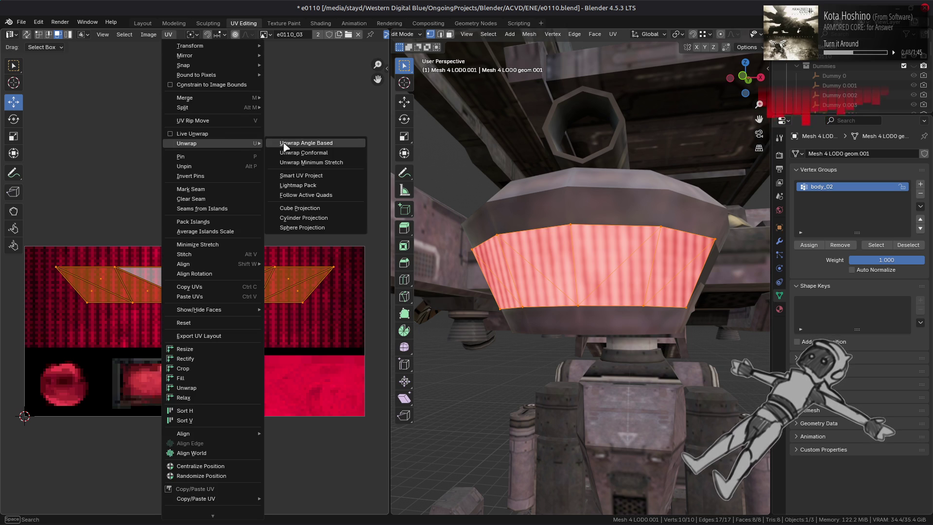
left_click(286, 146)
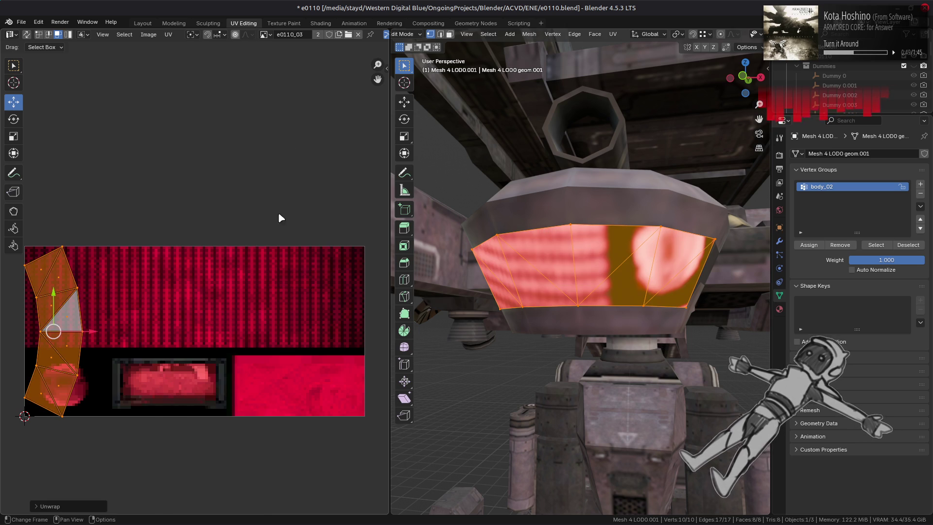
Set the unwrap method to Minimum Stretch with 7 iterations
left_click(83, 501)
left_click(121, 449)
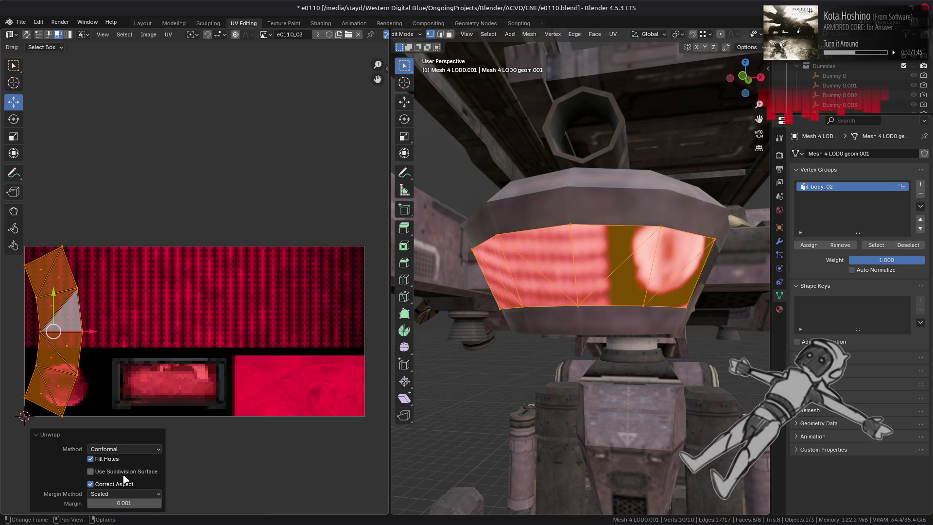
left_click(124, 448)
left_click(128, 476)
mouse_move(162, 436)
left_mouse_down()
mouse_move(137, 436)
mouse_move(162, 439)
left_mouse_up()
left_click(159, 436)
left_click(159, 436)
left_click(159, 436)
left_click(159, 436)
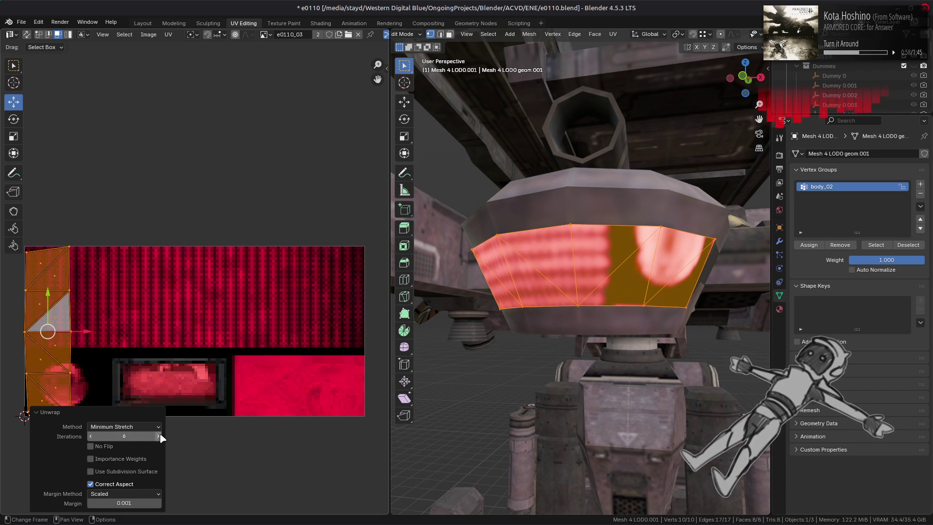
left_click(159, 436)
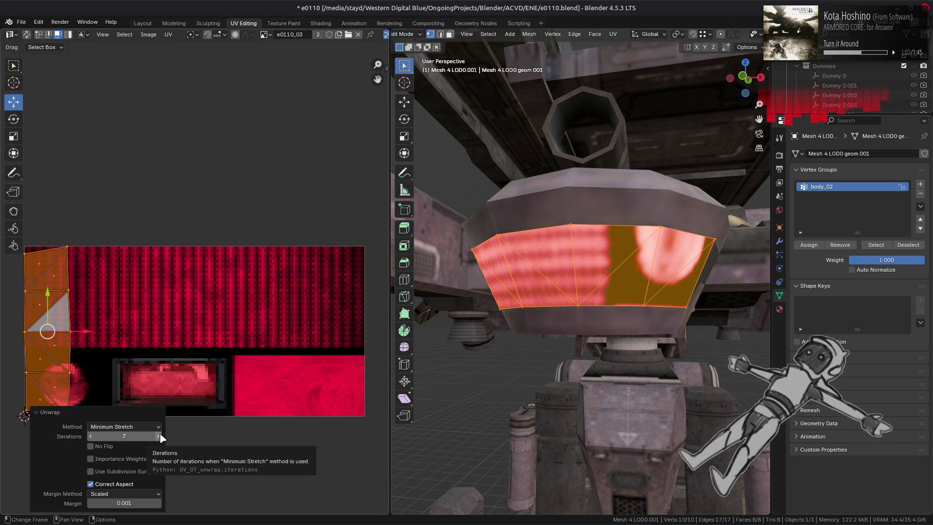
left_click(159, 436)
left_click(91, 436)
left_click(159, 436)
left_click(91, 436)
left_click(91, 436)
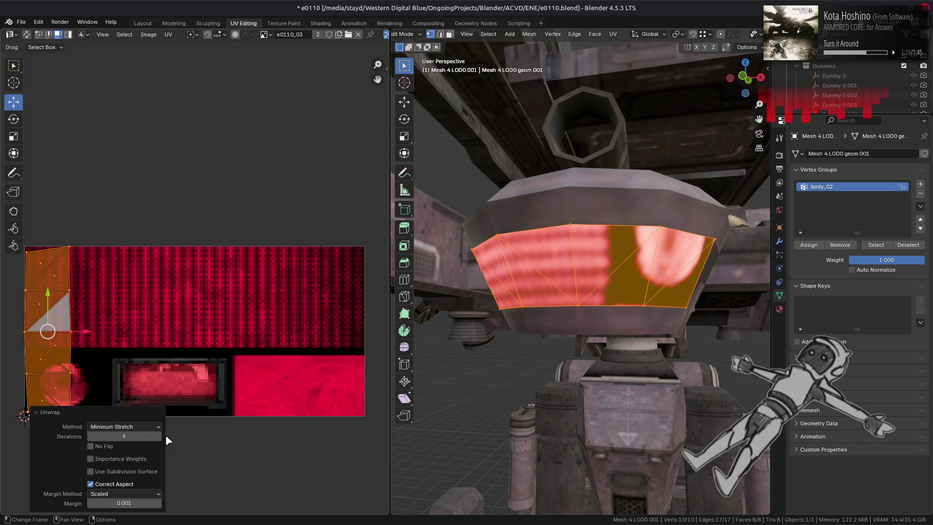
left_click(158, 436)
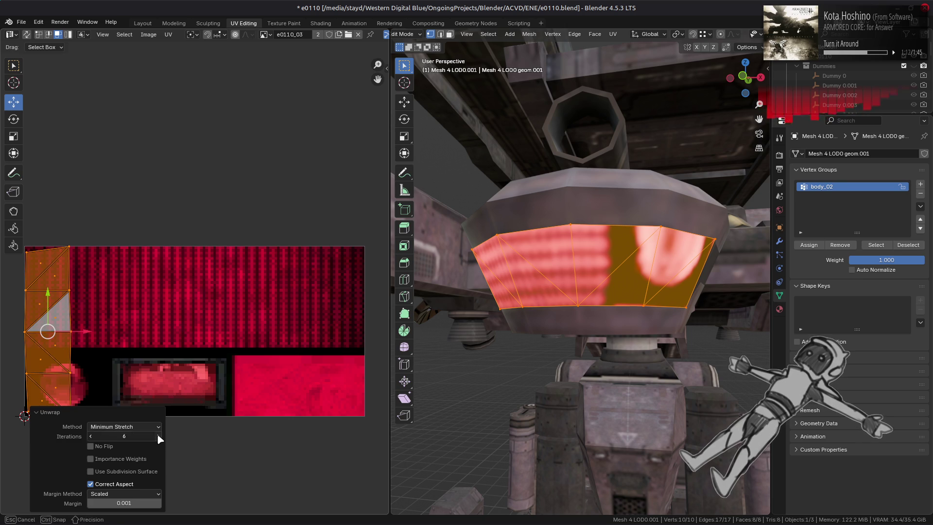
Set the unwrap margin to 0 and keep Correct Aspect enabled
left_click(90, 503)
left_click(114, 485)
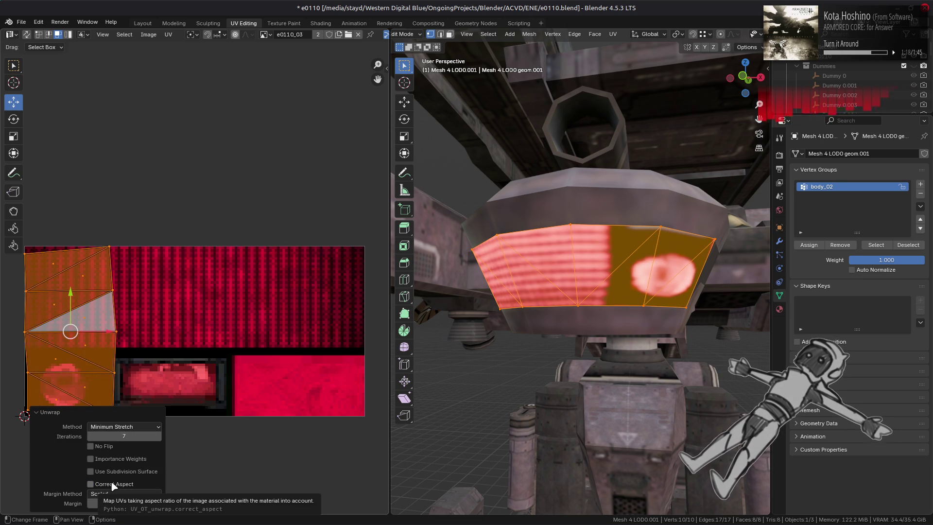
left_click(113, 485)
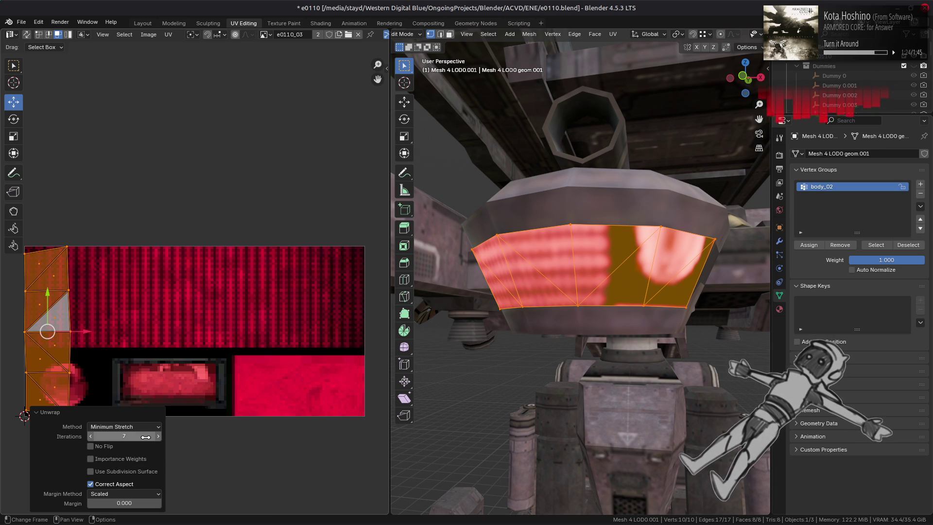
scroll(205, 307, "left", 5)
scroll(205, 306, "down", 2)
scroll(205, 306, "up", 2)
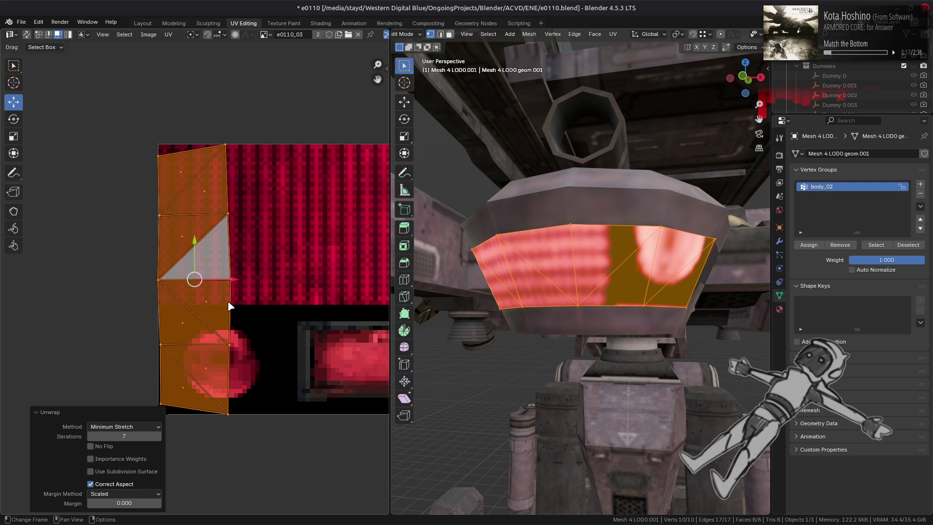
key("2")
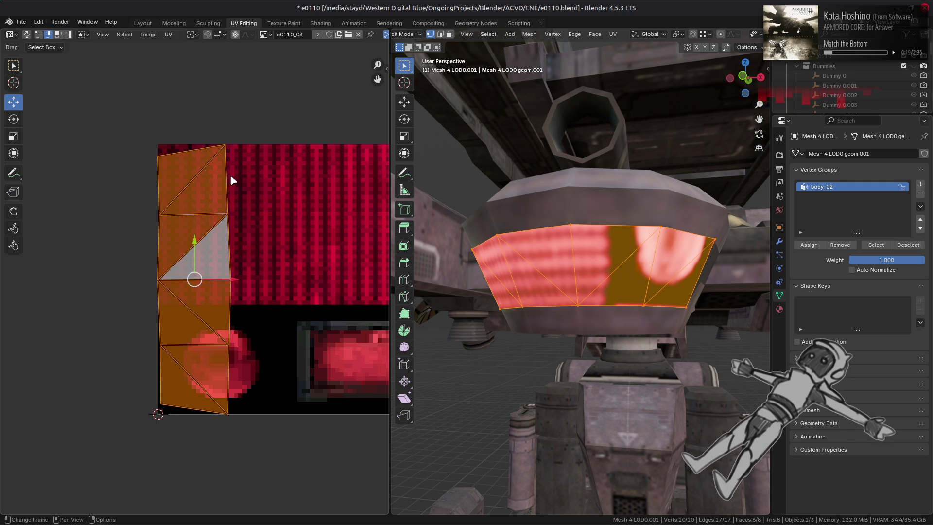
Straighten the selected UV edge chain running along the lamp strip
left_click(232, 181)
left_click(226, 359, "ctrl")
key("u")
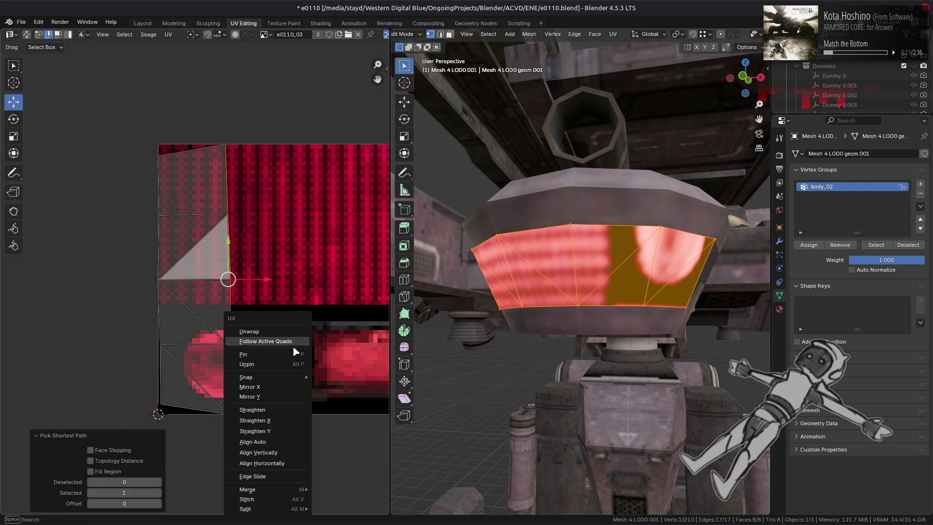
left_click(274, 408)
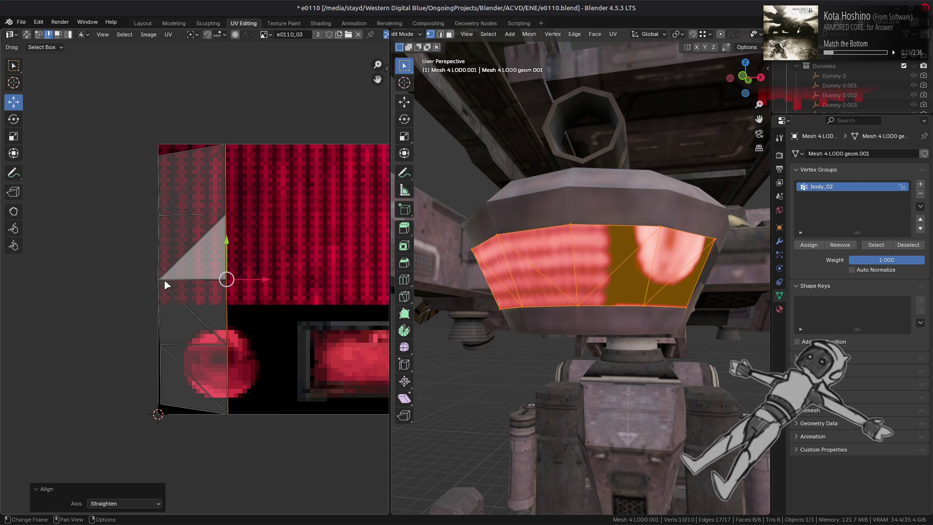
key("ctrl+z")
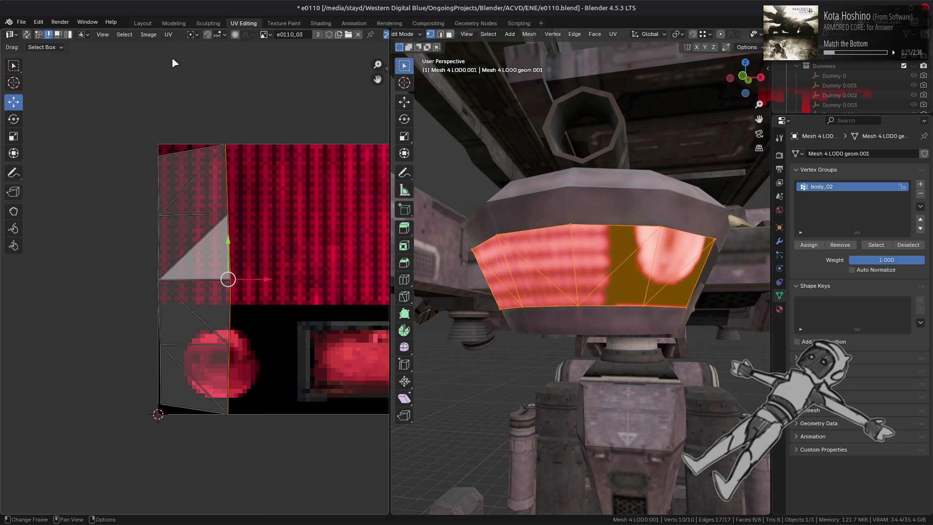
left_click(169, 35)
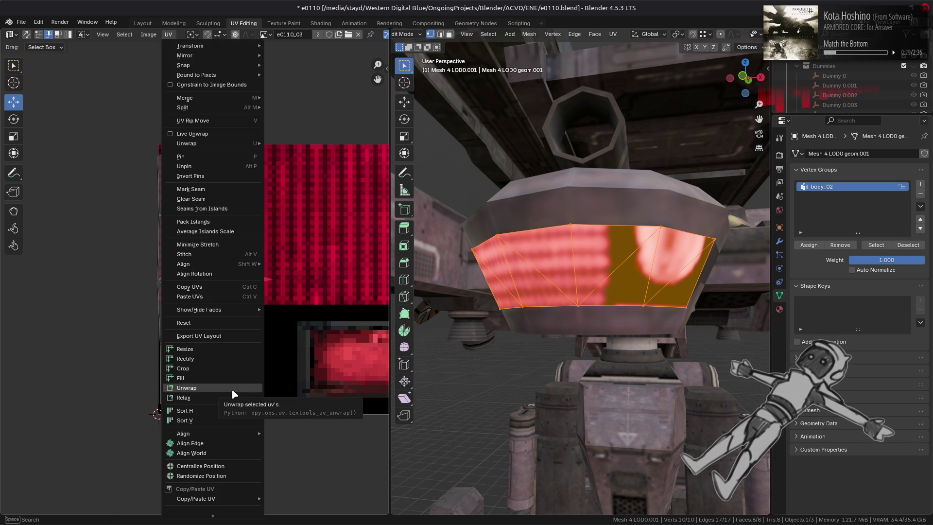
key("Down")
key("Down")
key("Down")
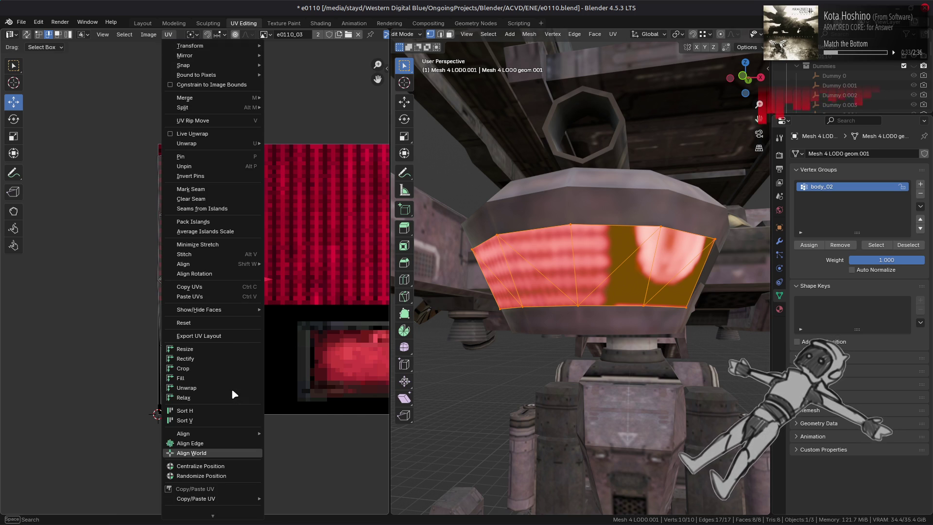
key("Down")
key("Down")
key("Down")
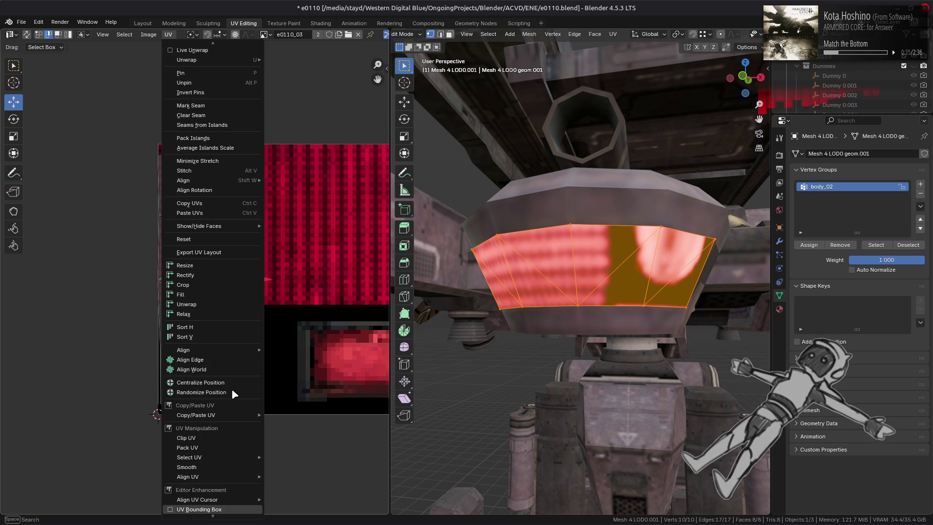
key("Down")
key("Down")
key("Down")
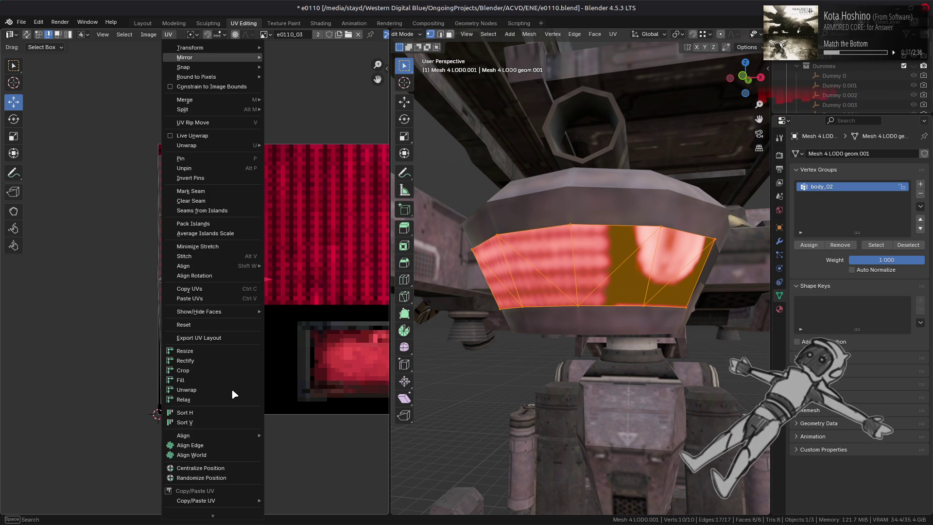
left_click(232, 389)
right_click(303, 329)
left_click(360, 330)
Select the strip's left and right UV edges and straighten the right edge vertically
left_click(160, 244)
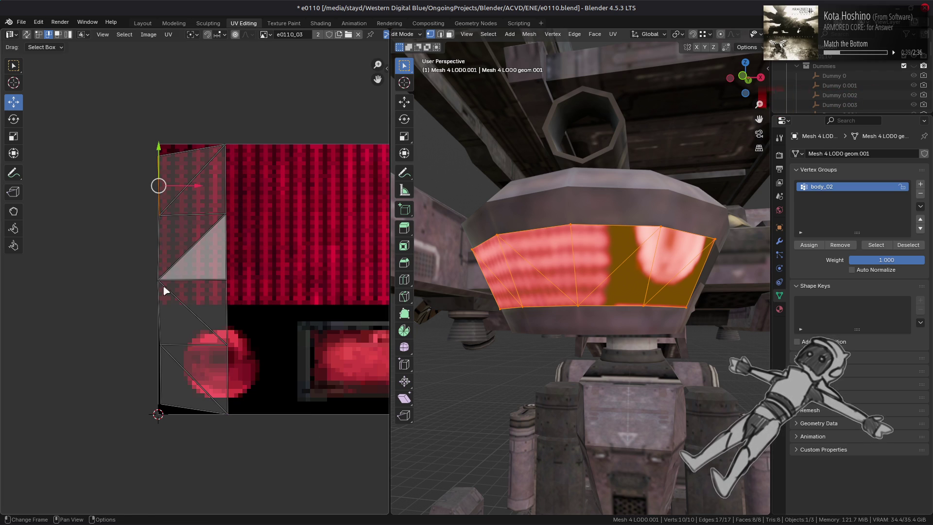
right_click(73, 343)
left_click(74, 343)
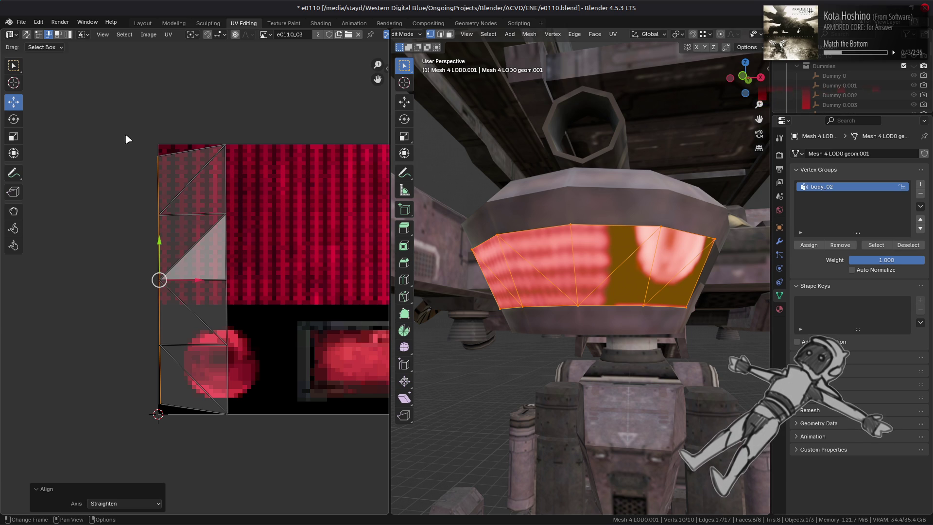
left_click(226, 199)
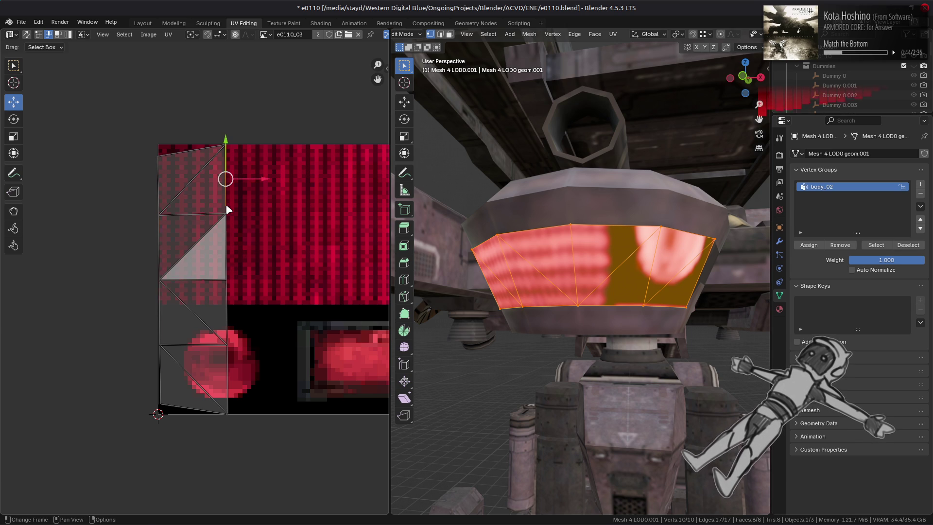
left_click(225, 381, "ctrl")
left_click(168, 34)
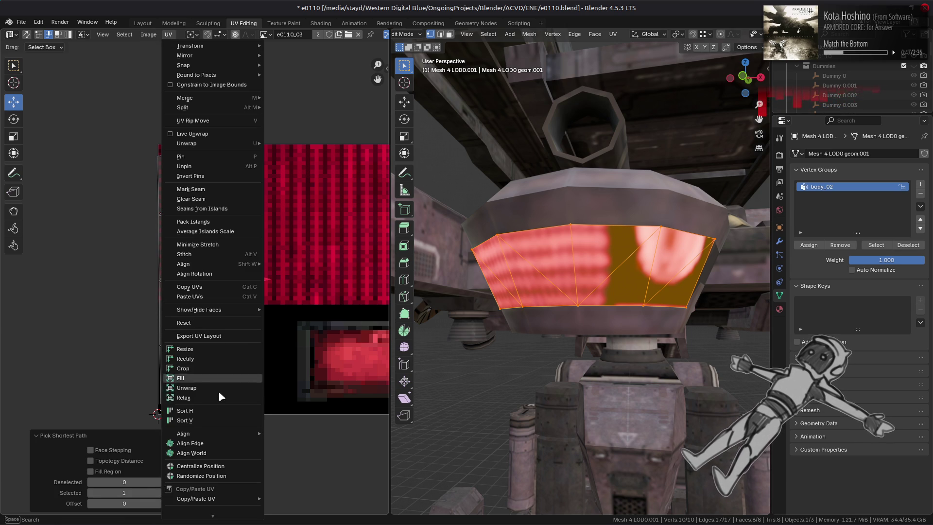
left_click(221, 444)
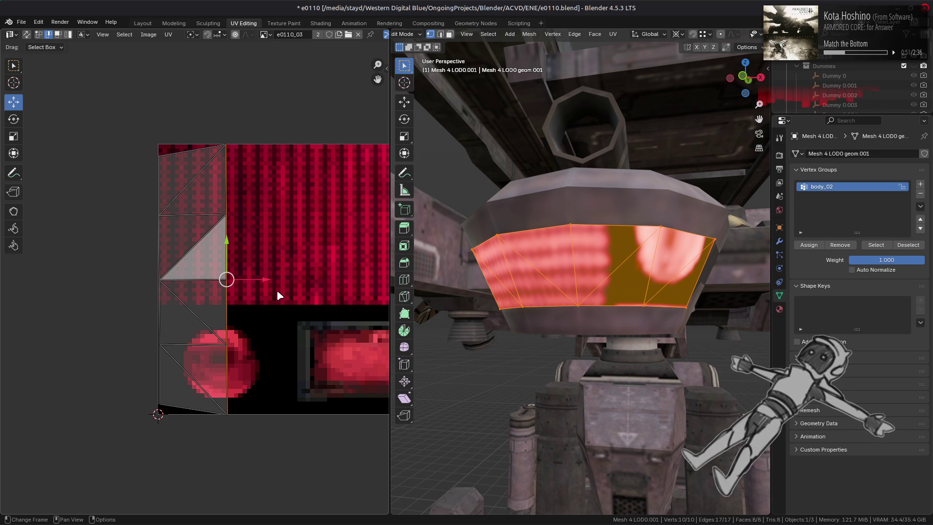
Align the left UV column vertically and straighten the middle column
left_click(162, 256)
right_click(114, 176)
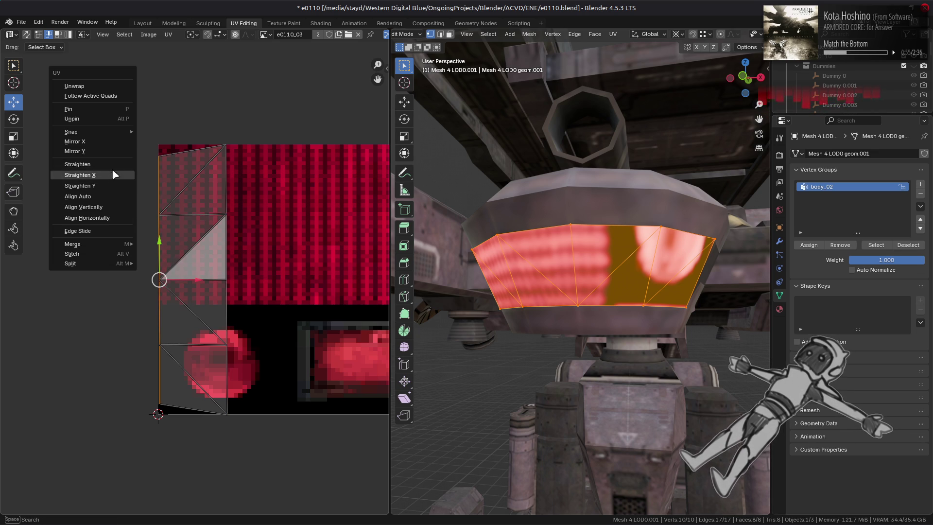
left_click(112, 165)
right_click(112, 165)
left_click(112, 175)
right_click(110, 178)
left_click(107, 187)
right_click(107, 188)
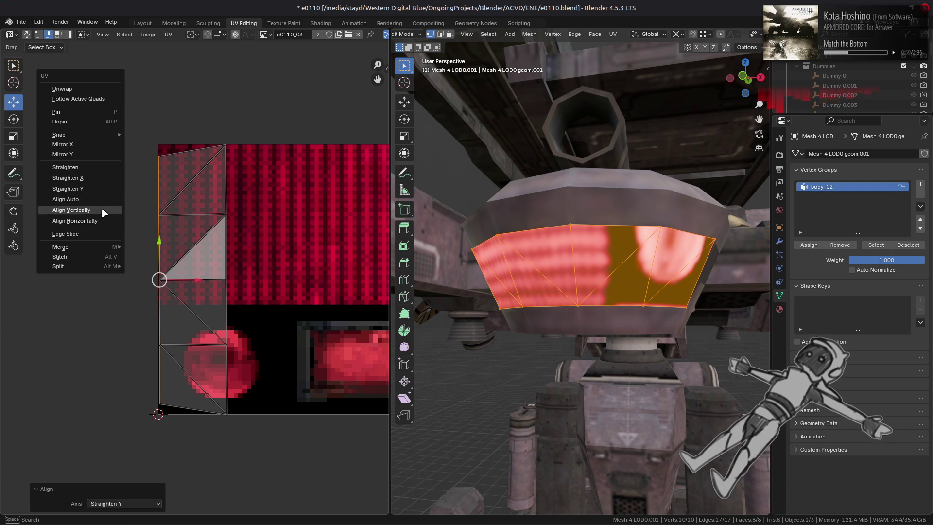
left_click(103, 210)
key("ctrl")
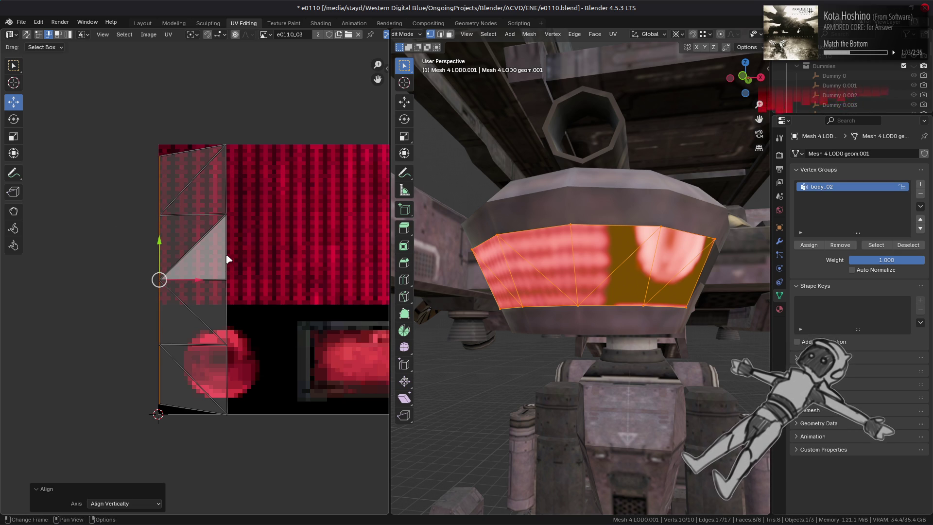
left_click(226, 179)
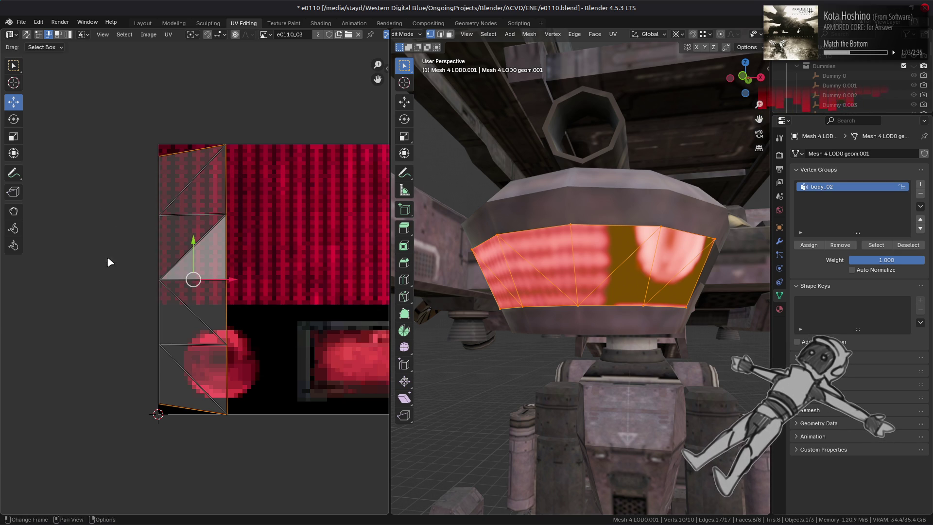
right_click(146, 326)
left_click(136, 310)
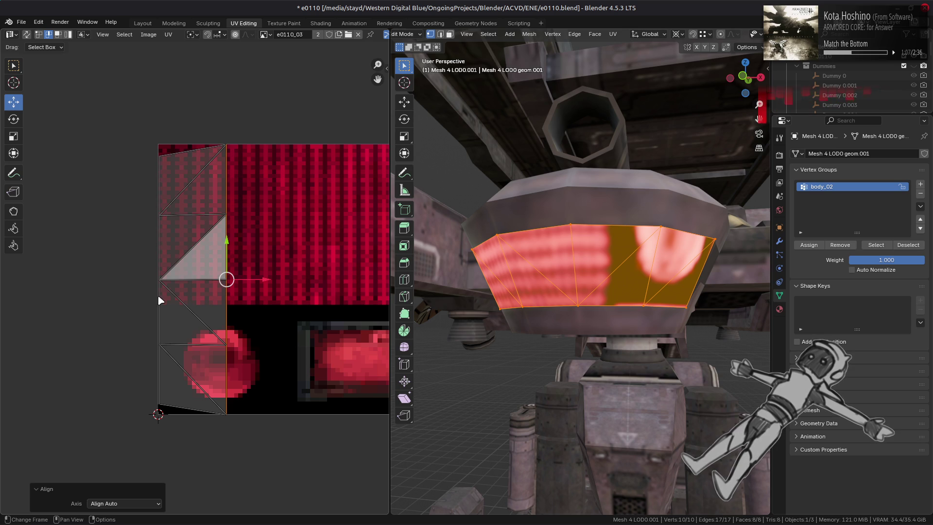
Average Islands Scale on all lamp panel UV faces with Non-Uniform enabled and Shear off
key("3")
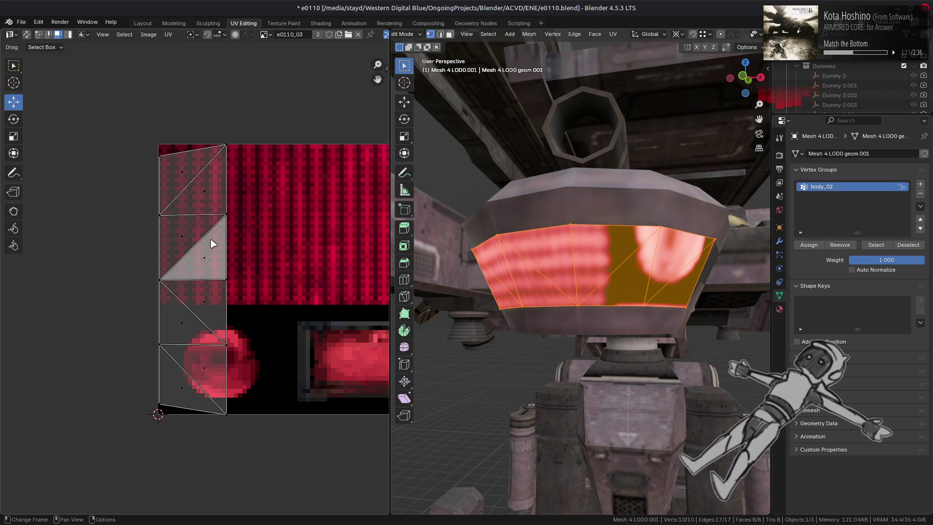
key("a")
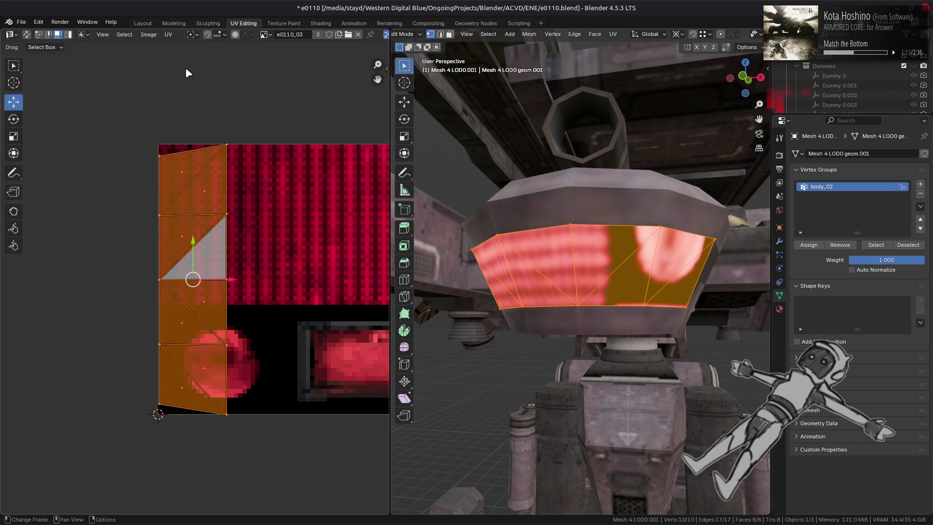
left_click(170, 35)
left_click(238, 231)
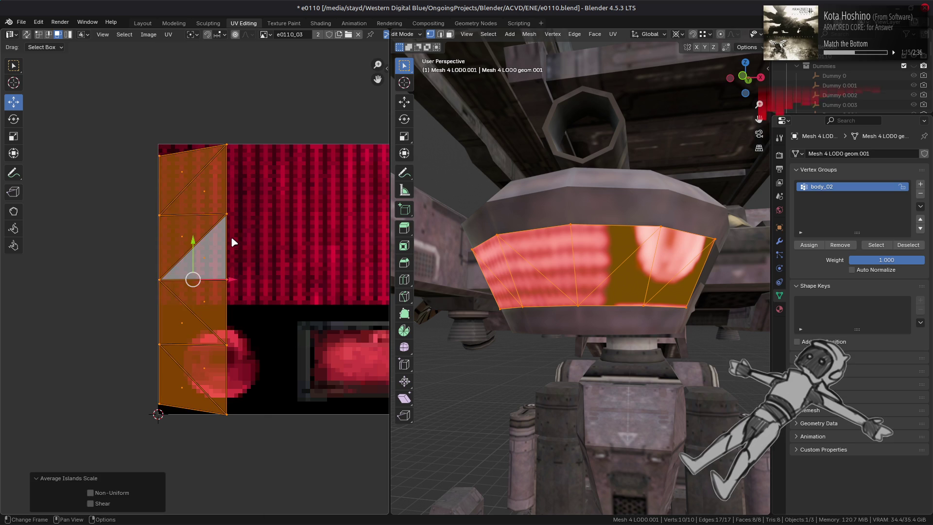
left_click(124, 493)
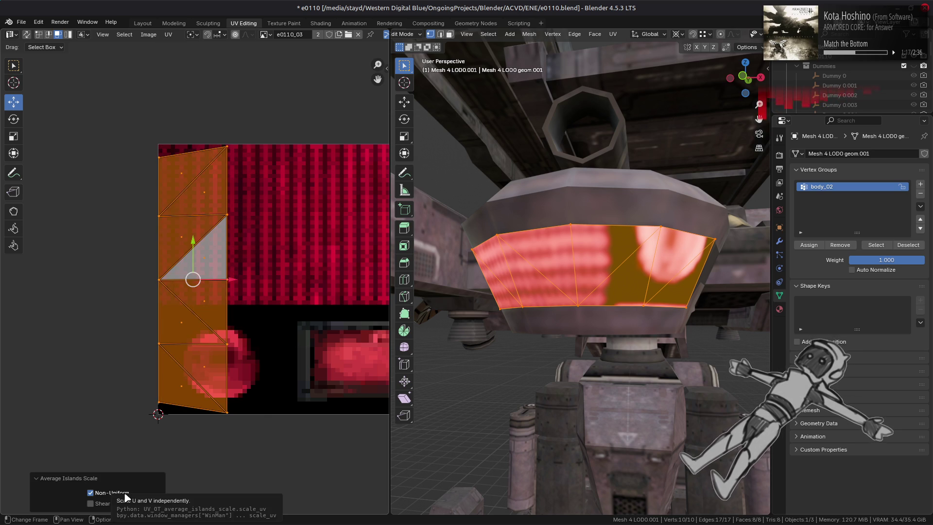
left_click(102, 504)
left_click(103, 504)
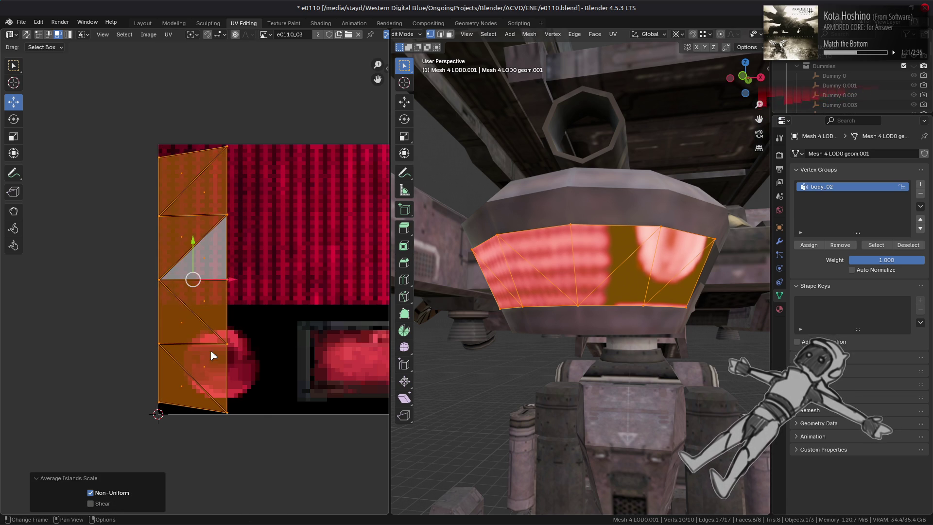
middle_click_drag(296, 275, 281, 275)
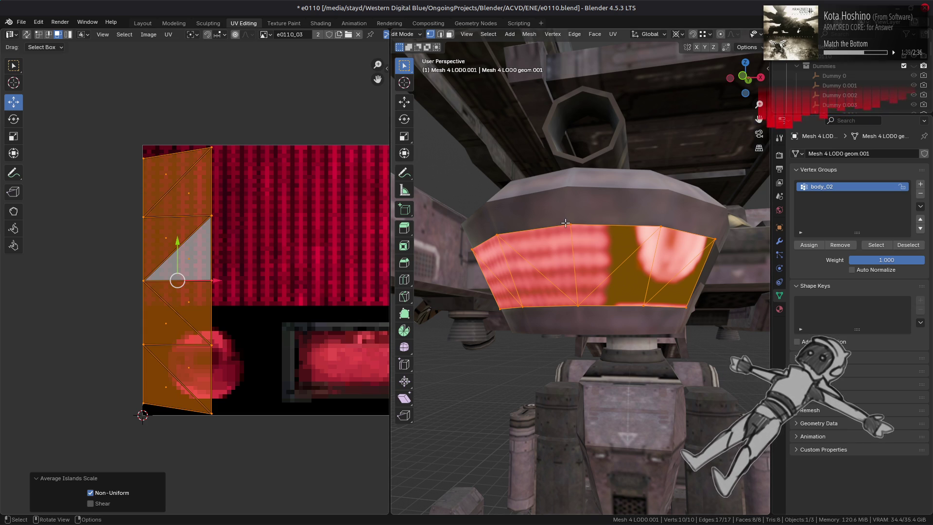
left_click(142, 24)
Swap to Mesh 2 LOD0 and select its connected stripe lamp faces in Edit Mode
left_click(905, 143)
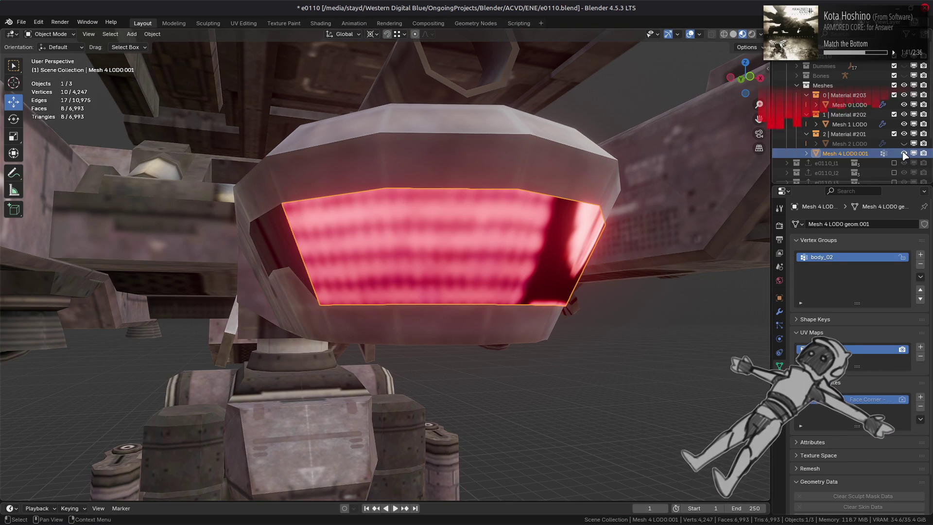
left_click(904, 153)
left_click(850, 143)
key("Tab")
left_click(531, 215)
left_click(539, 254, "shift")
left_click(528, 294, "shift")
key("ctrl+l")
Pick the 99.04 texel density from Mesh 2 LOD0's stripe UVs with TexTools
left_click(238, 24)
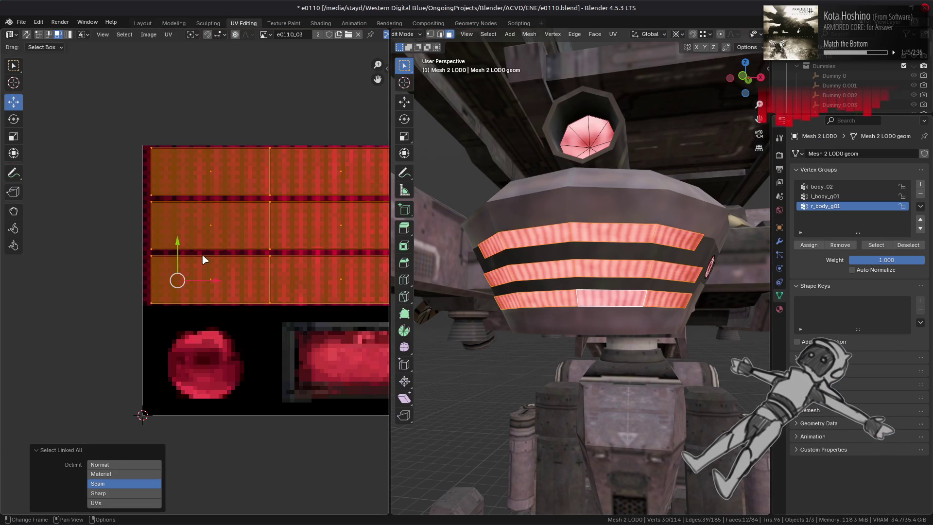
key("n")
middle_click_drag(218, 250, 96, 260)
left_click(293, 375)
left_click_drag(109, 242, 166, 316)
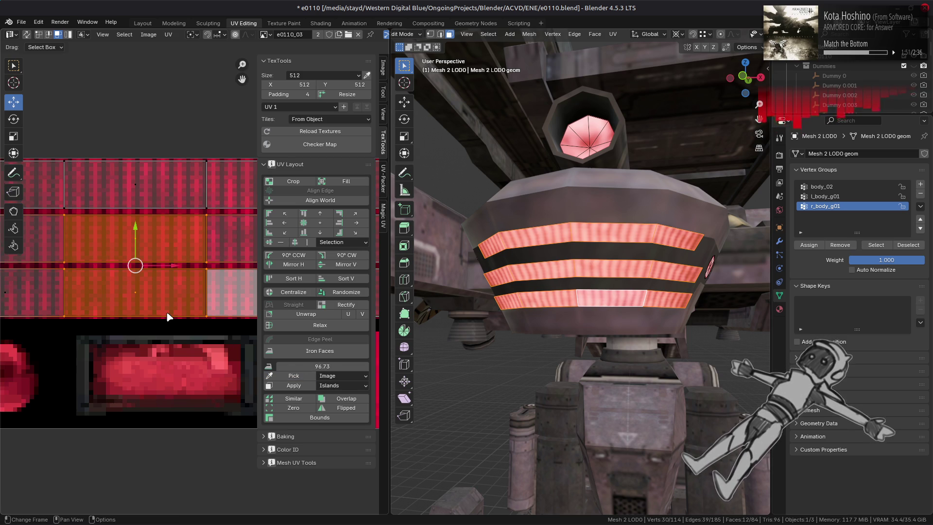
left_click(34, 291, "shift")
left_click(294, 376)
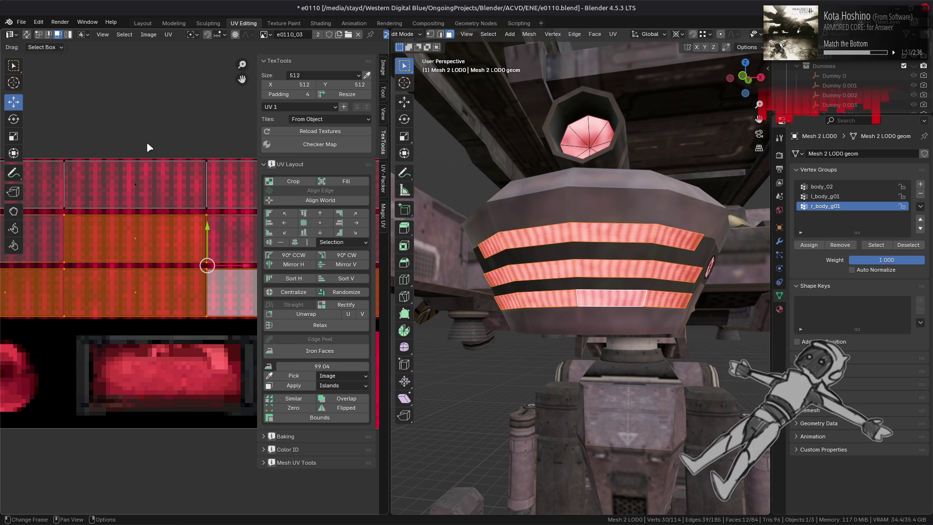
Hide Mesh 2 LOD0 and bring Mesh 4 LOD0.001 back into Edit Mode for UV editing
left_click(143, 22)
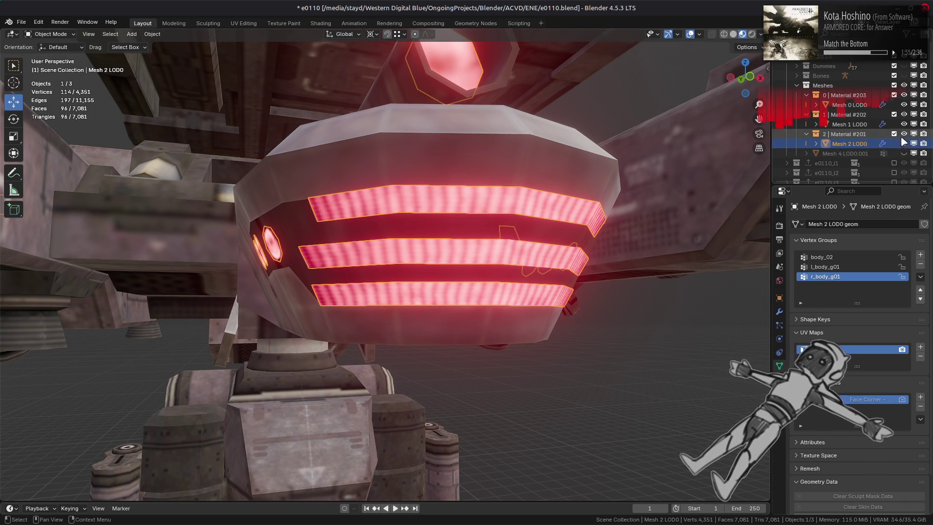
left_click(903, 144)
left_click(904, 153)
left_click(846, 153)
key("Tab")
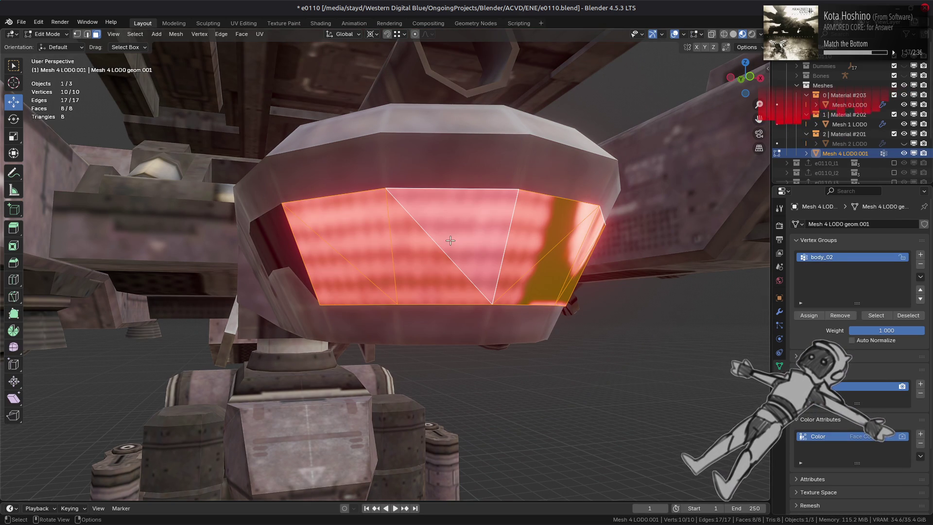
left_click(244, 23)
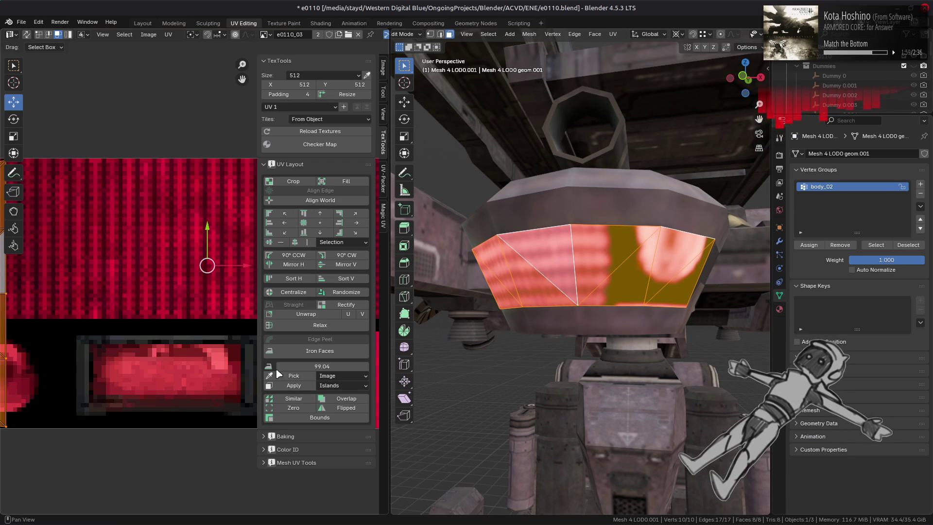
Rotate the lamp panel's UV strip -90° so it lies horizontal
scroll(194, 283, "down", 3)
left_click(191, 34)
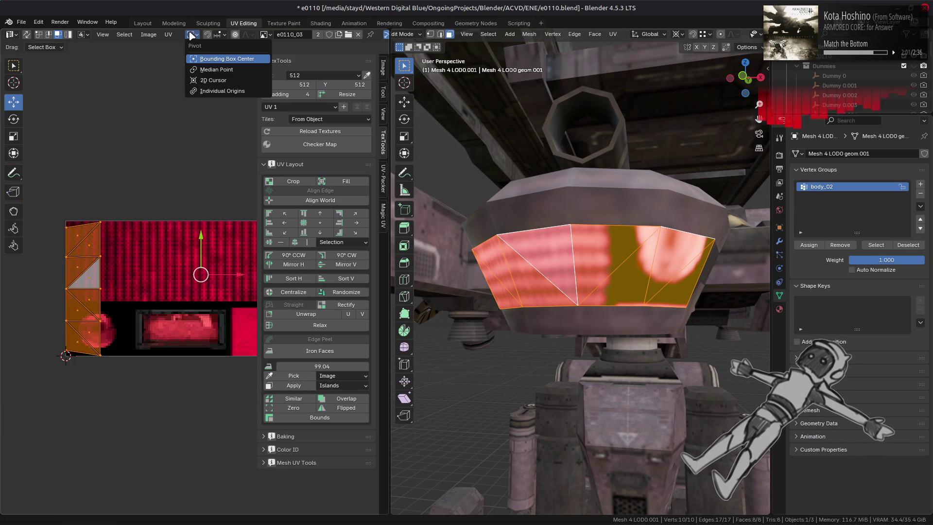
left_click_drag(149, 159, 47, 410)
type("sr-90")
key("Return")
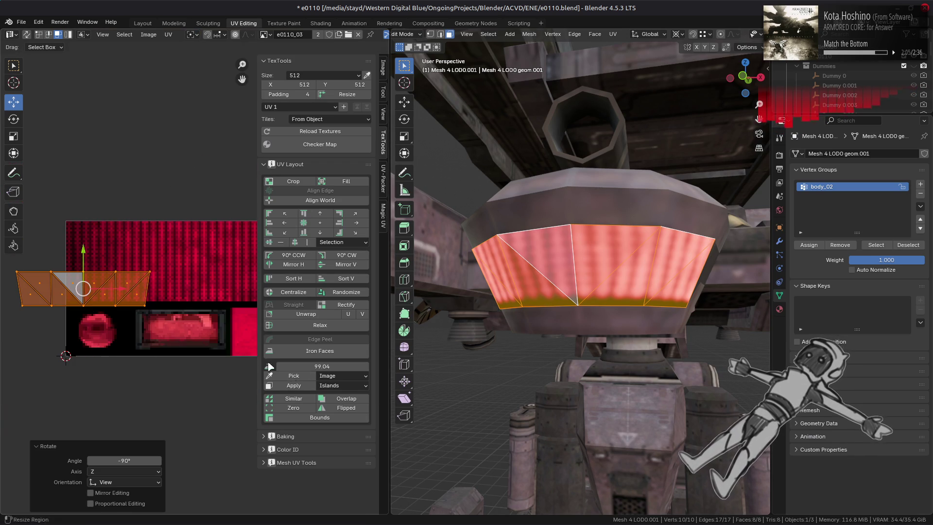
Apply a texel density of 100, center the island and move it up onto the stripes
left_click(316, 366)
type("100")
key("Return")
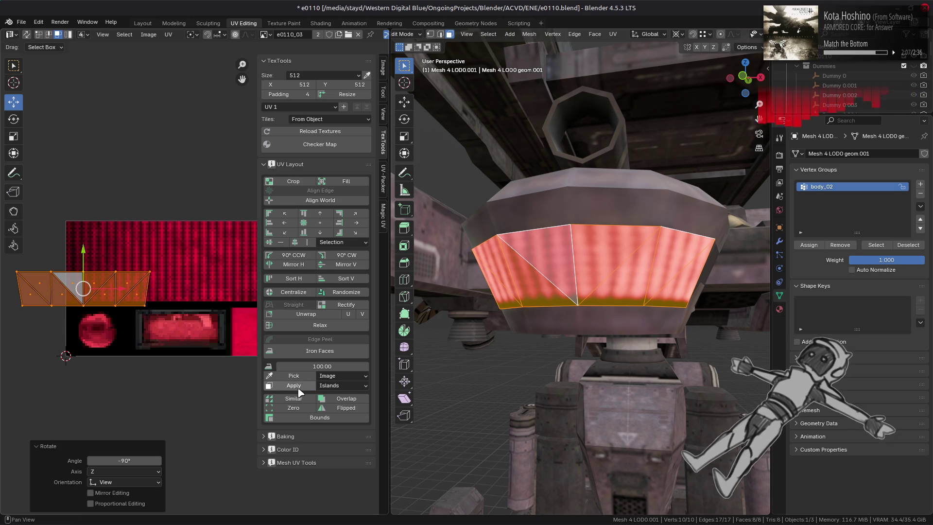
left_click(297, 387)
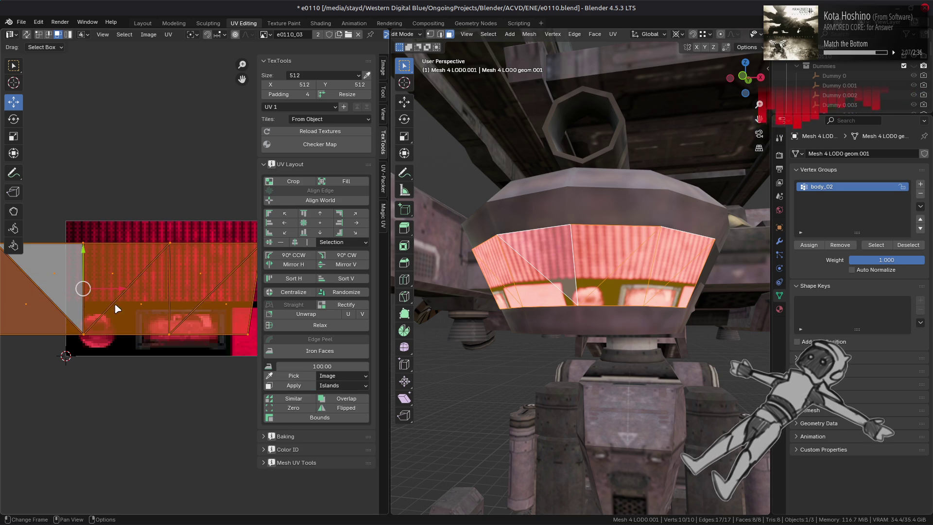
left_click(344, 293)
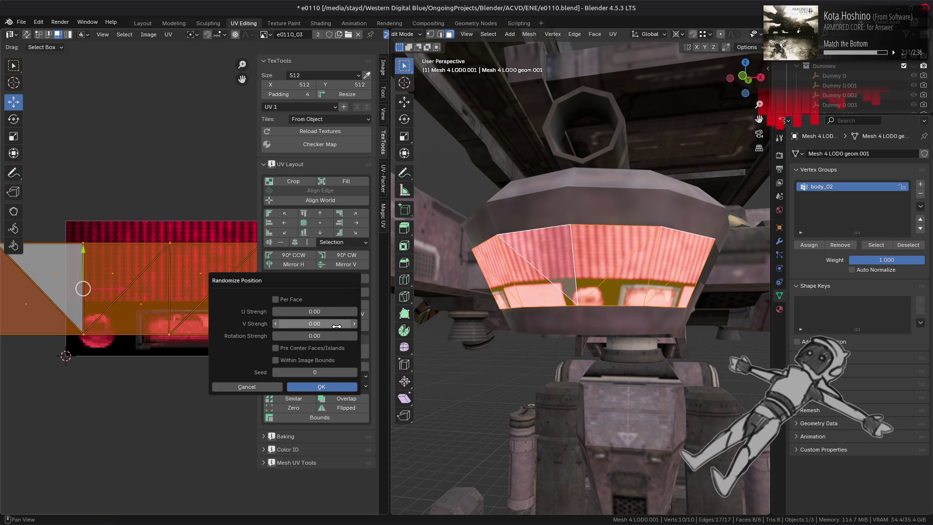
left_click(316, 348)
left_click(314, 386)
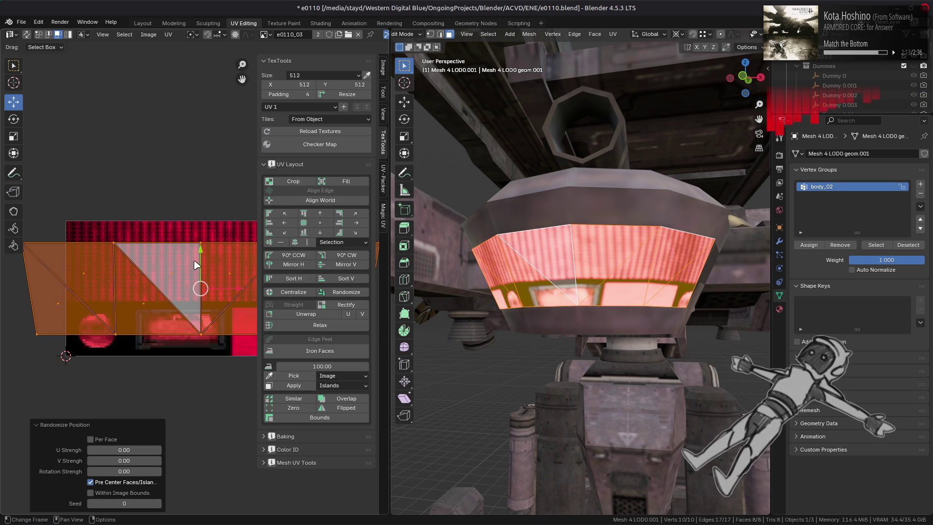
left_click_drag(202, 249, 210, 218)
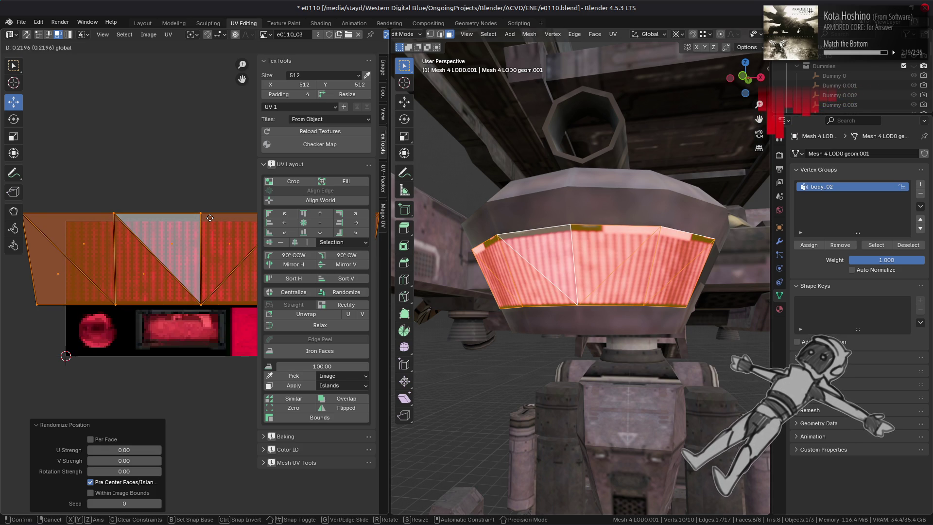
left_click(210, 218)
Scale the UV island to 0.75, recenter it and raise it over the stripe band
key("s")
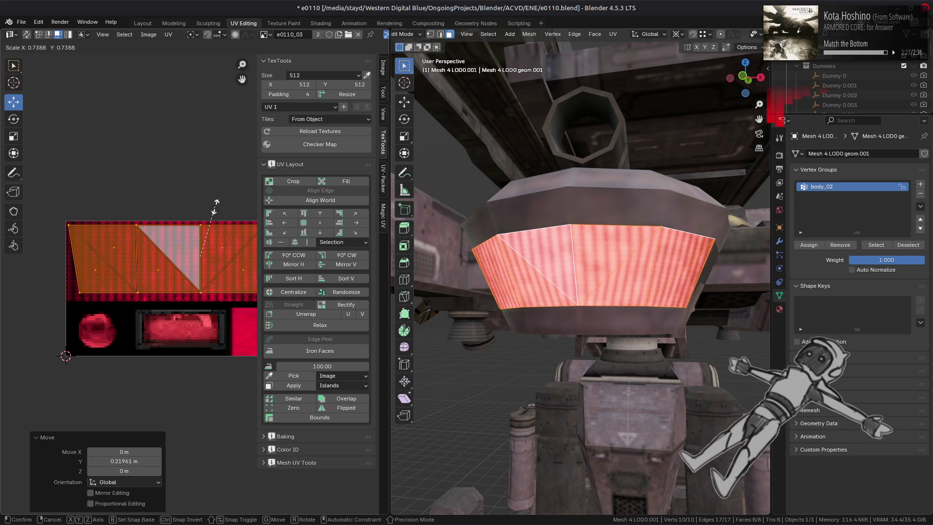
type(".75")
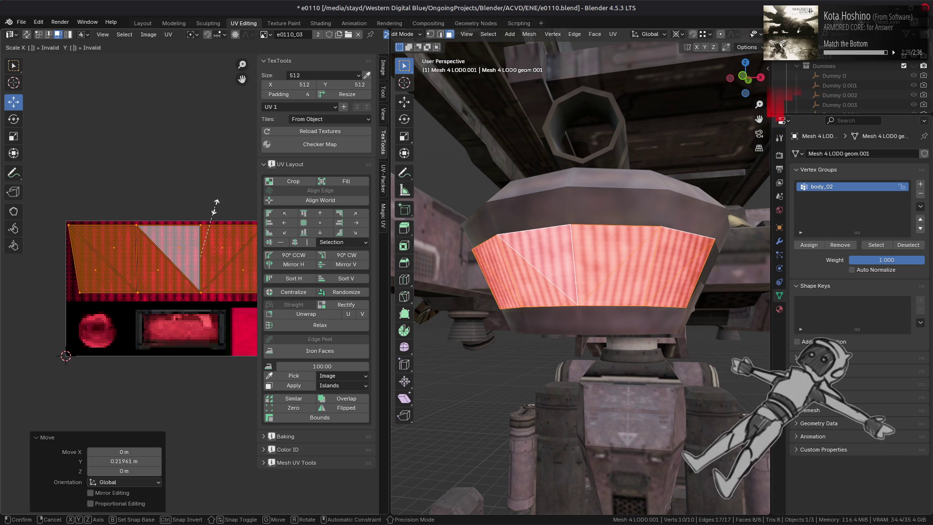
key("Return")
middle_click_drag(215, 207, 19, 209)
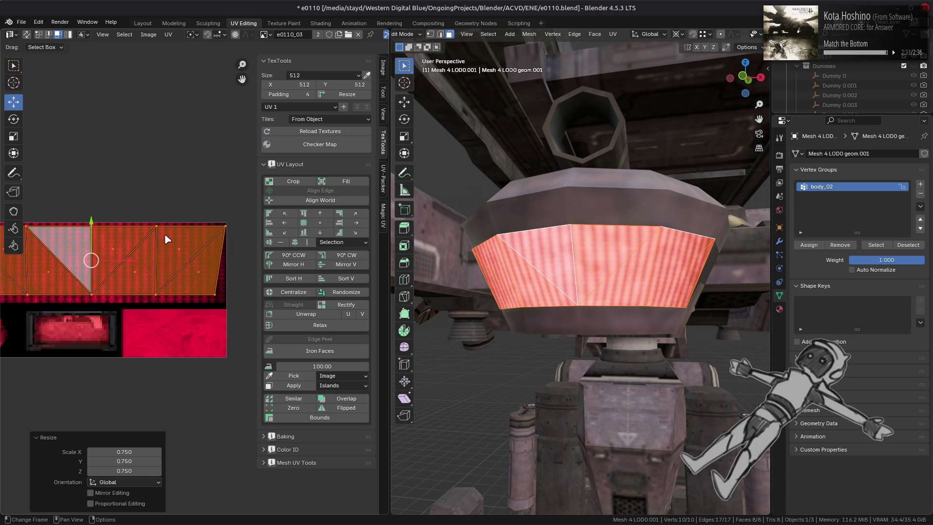
middle_click_drag(156, 239, 200, 239)
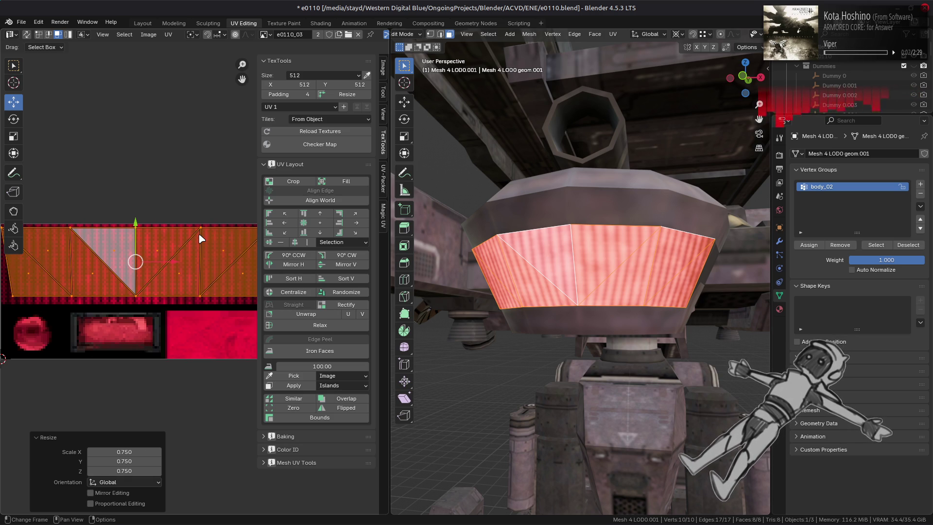
left_click(345, 292)
left_click(323, 386)
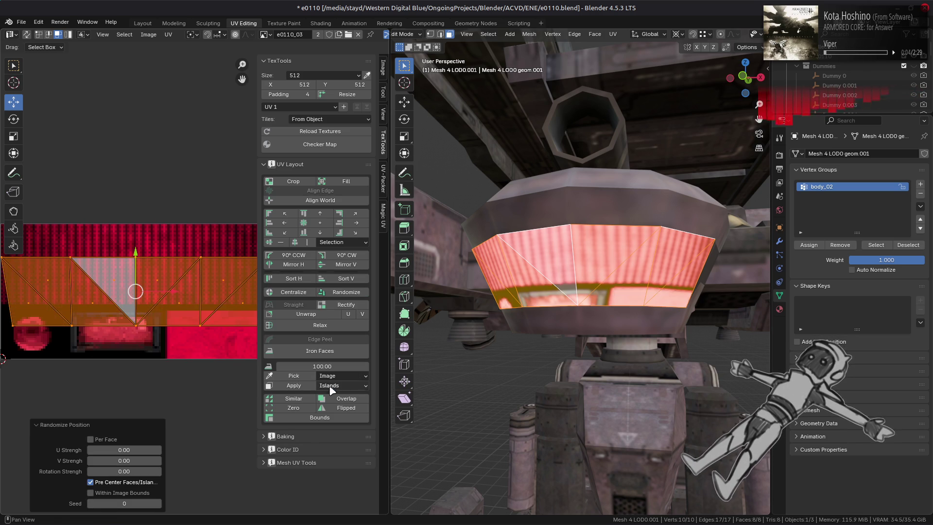
mouse_move(137, 250)
left_mouse_down()
mouse_move(136, 207)
mouse_move(137, 215)
left_mouse_up()
scroll(561, 247, "up", 1)
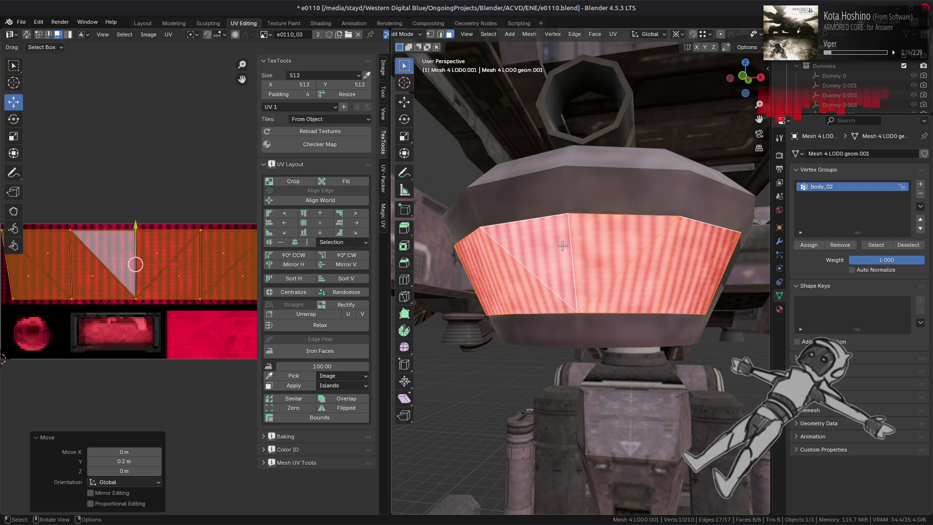
left_click(614, 35)
Convert the panel's triangles to quads and rectify its UVs into a grid
mouse_move(597, 35)
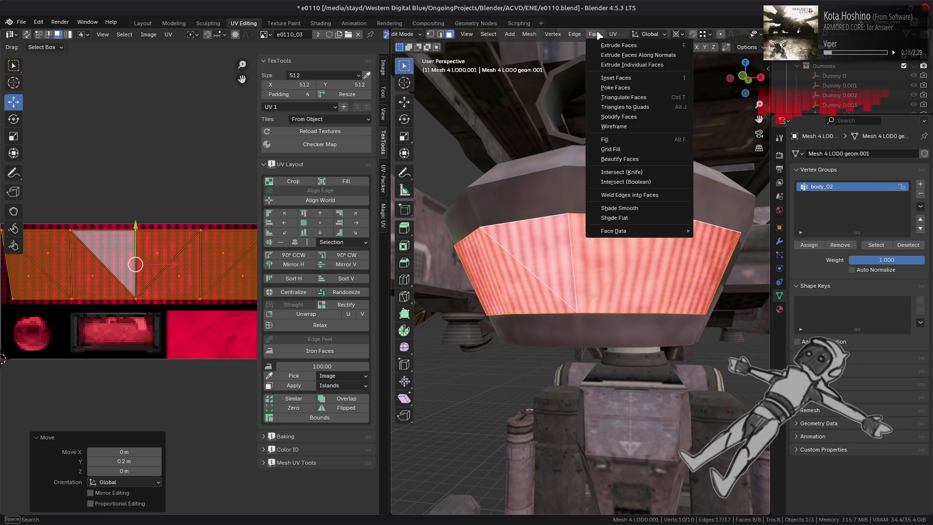
left_click(627, 107)
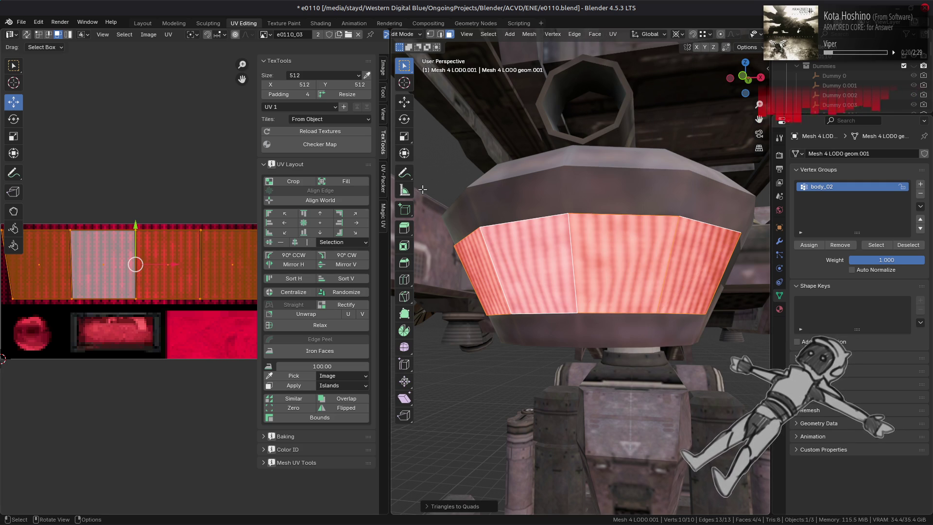
scroll(155, 211, "down", 1)
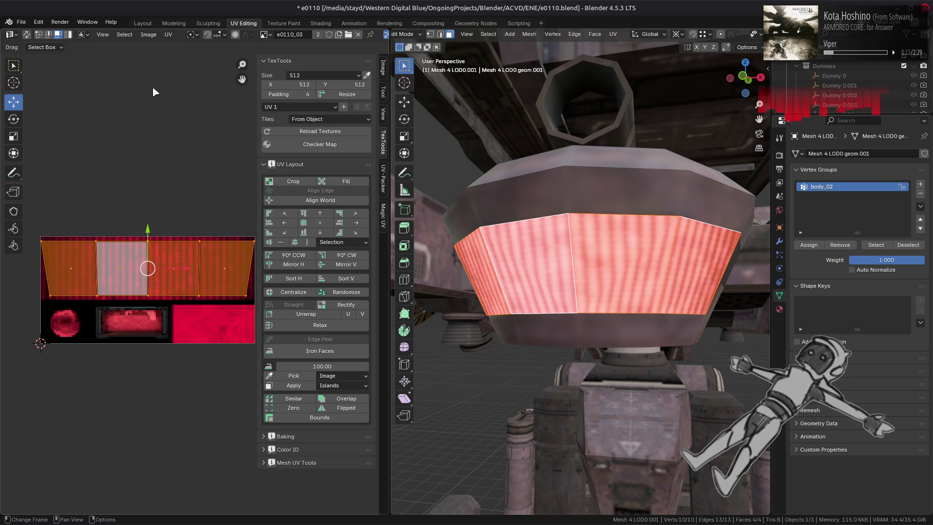
left_click(169, 35)
left_click(215, 361)
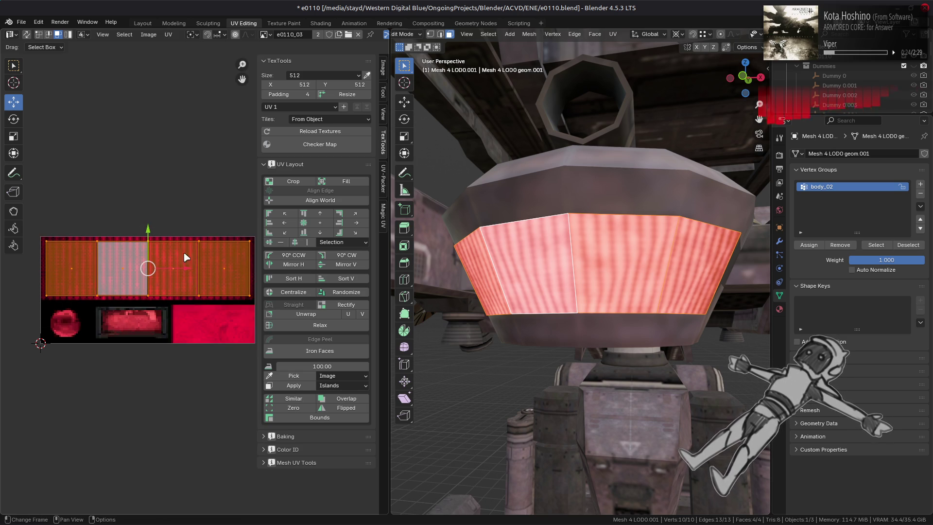
Average the UV island scale, apply the texel density and recenter the islands
left_click(168, 34)
left_click(219, 222)
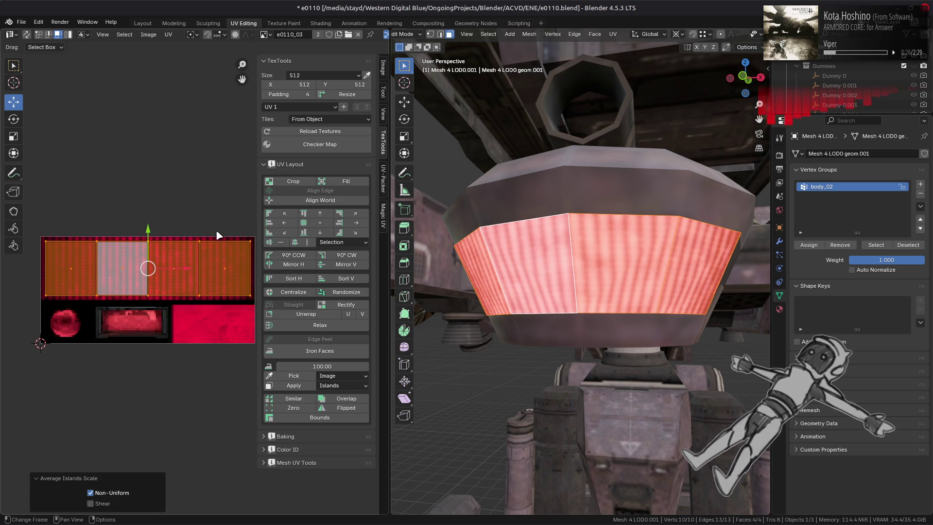
left_click(293, 386)
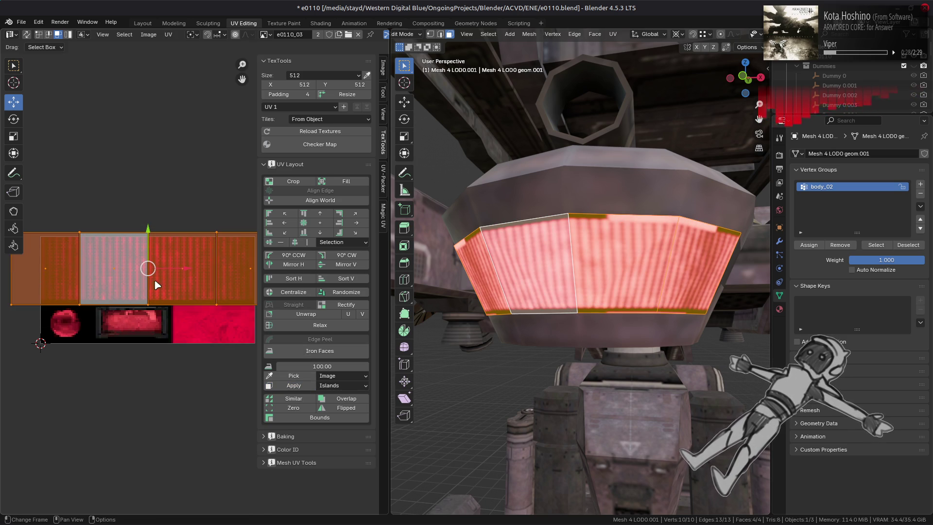
left_click(352, 293)
left_click(345, 385)
Scale the UVs to 0.75 and move them up 0.2 onto the stripe texture
key("s")
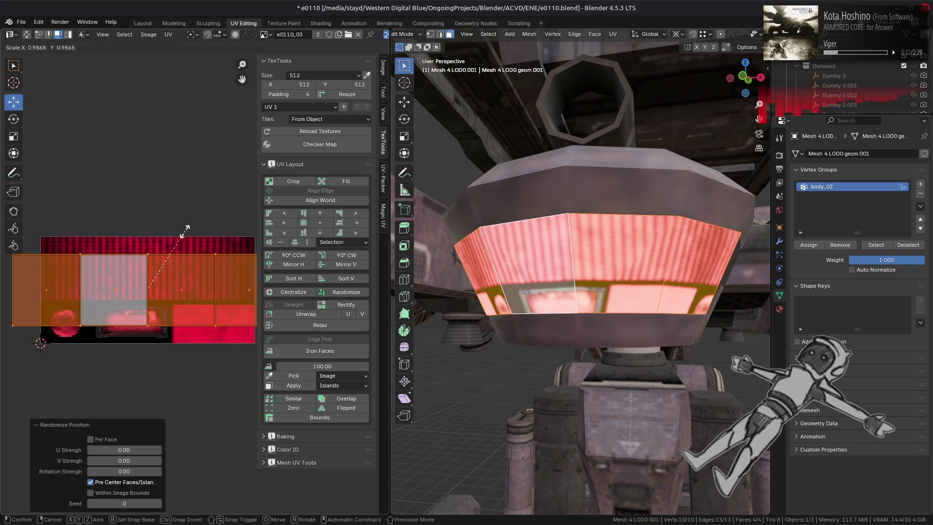
type("0.75")
key("Return")
left_click_drag(149, 252, 153, 229)
type("0.2")
key("Return")
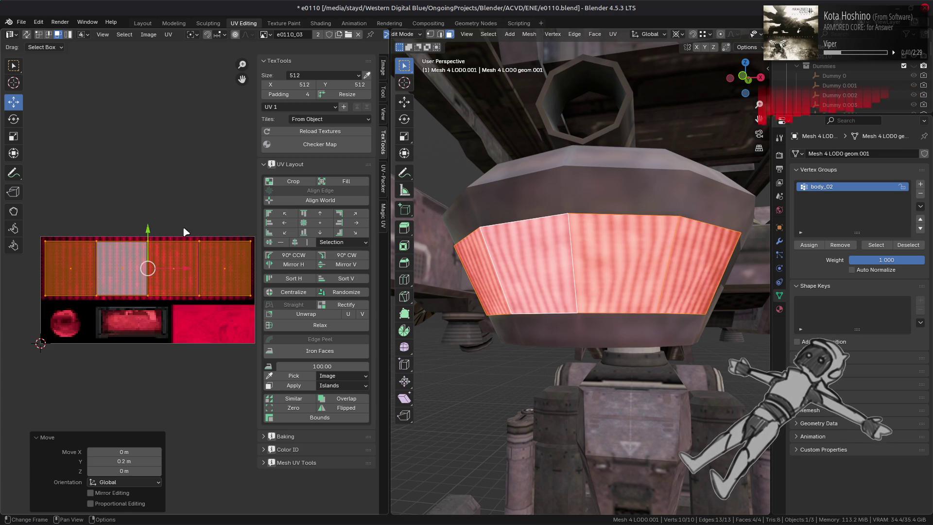
scroll(152, 270, "up", 4)
middle_click_drag(486, 287, 647, 297)
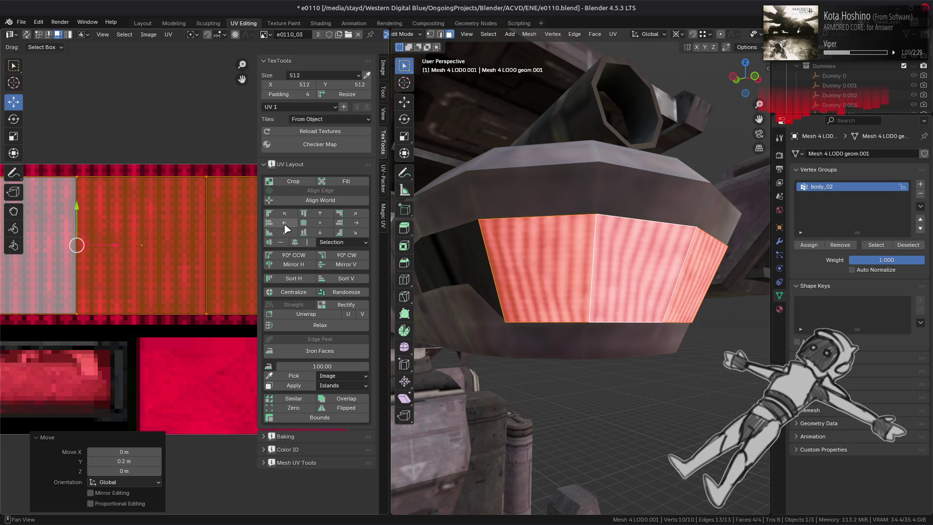
Scale the lamp panel's UVs to 0.8 in edge select and return to Object Mode
scroll(194, 284, "down", 3)
key("2")
left_click(163, 298)
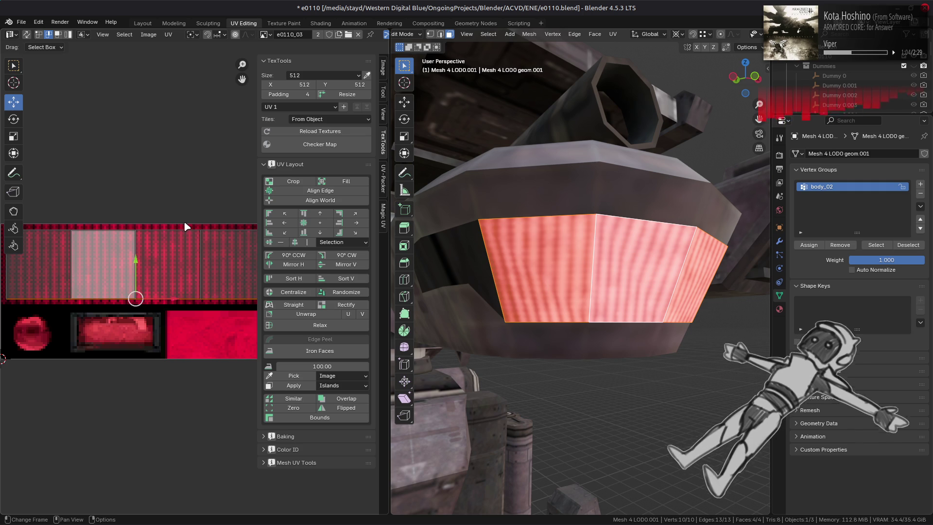
key("s")
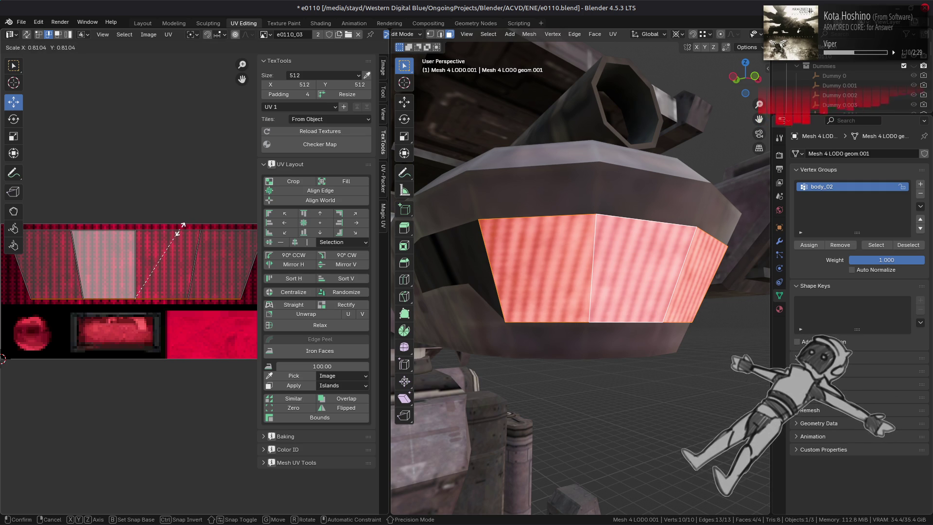
type(".8")
key("Return")
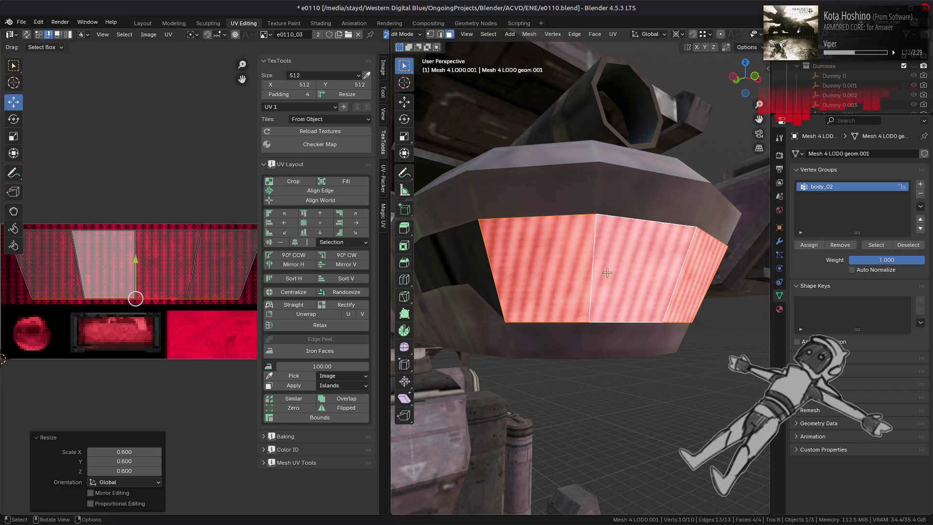
mouse_move(592, 275)
middle_mouse_down()
mouse_move(516, 279)
mouse_move(625, 271)
mouse_move(439, 291)
mouse_move(512, 273)
mouse_move(573, 287)
mouse_move(592, 278)
middle_mouse_up()
key("Tab")
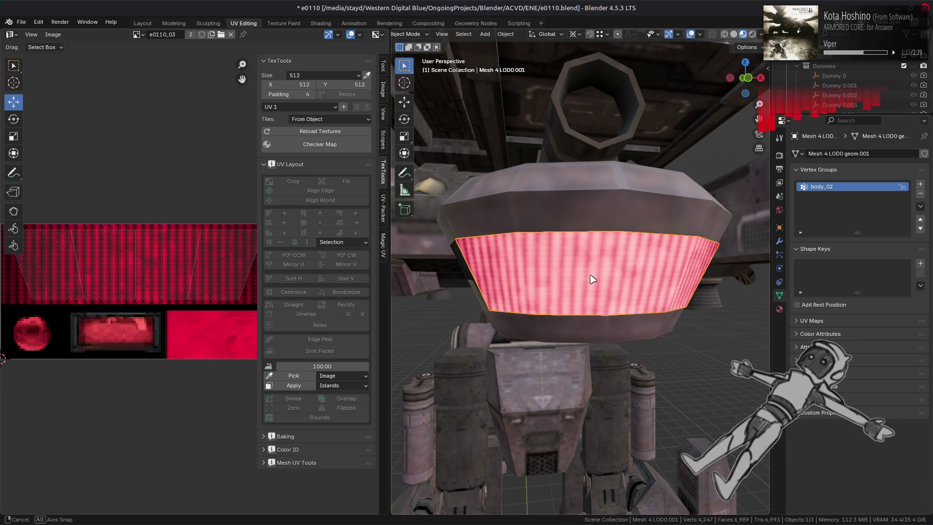
In Edit Mode, scale the lamp panel UVs to 0.9 along X, then return to Object Mode
mouse_move(180, 520)
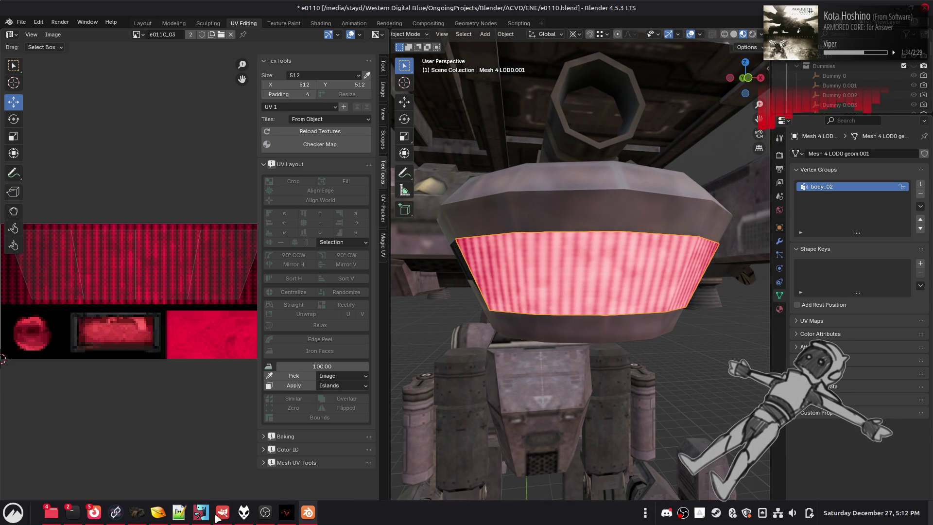
mouse_move(224, 518)
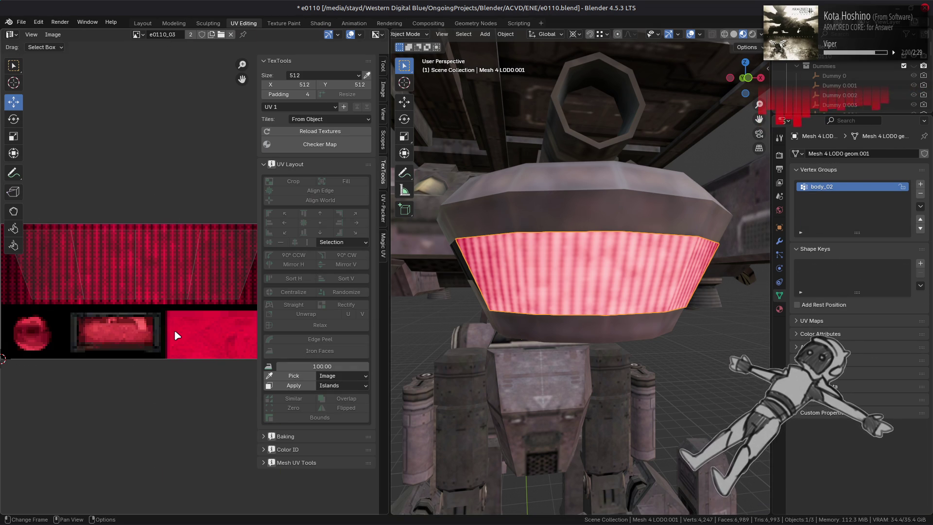
key("Tab")
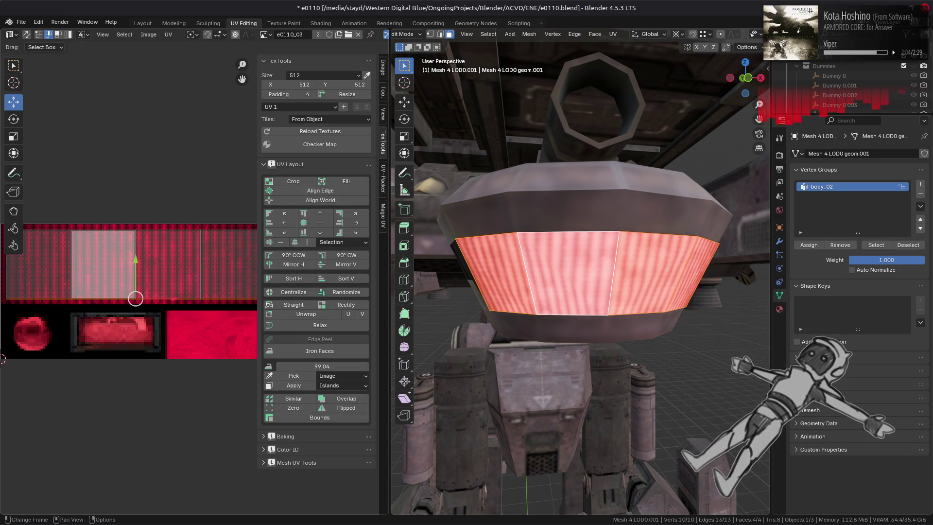
type("sx.9")
key("Return")
mouse_move(535, 272)
middle_mouse_down()
mouse_move(607, 275)
mouse_move(530, 286)
mouse_move(492, 275)
mouse_move(437, 481)
middle_mouse_up()
key("Tab")
key("Tab")
key("Tab")
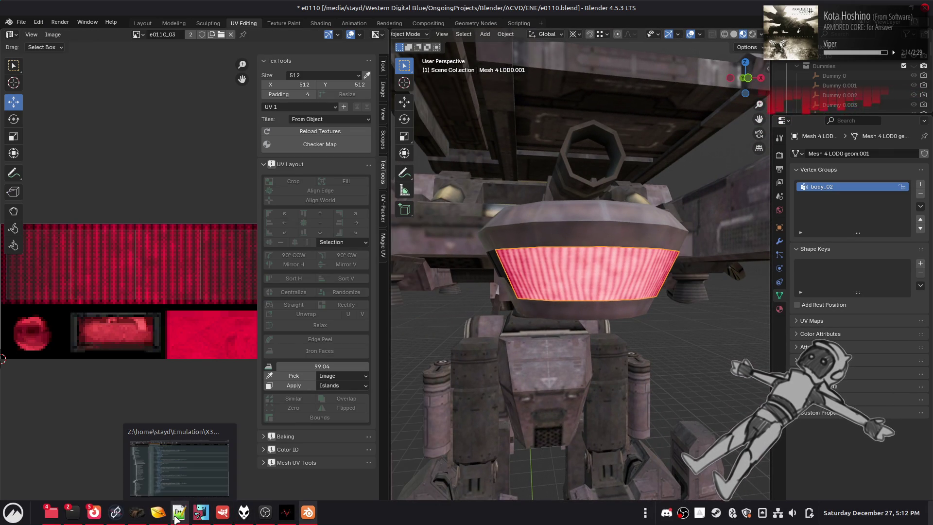
In GIMP's e0110_03.xcf, delete Visible #1, hide Visible and select Clean Mix copy #7
left_click(219, 519)
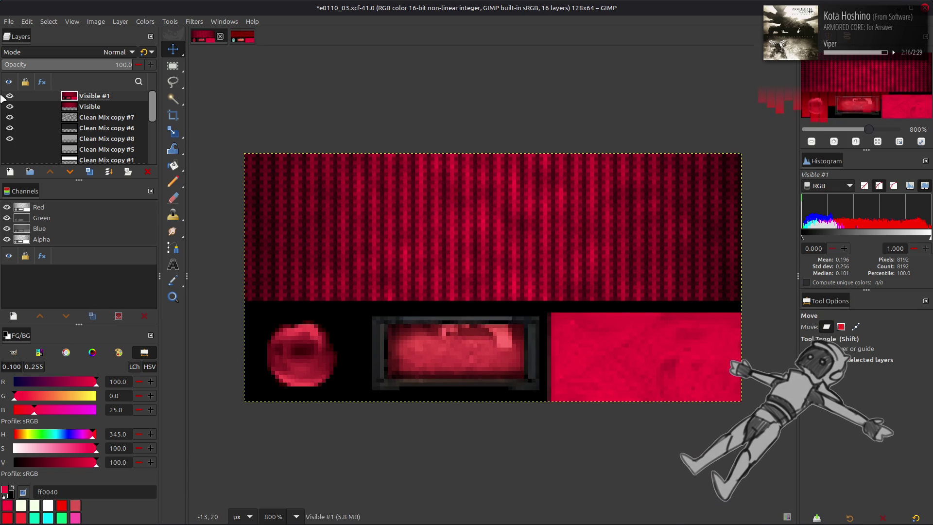
left_click(148, 171)
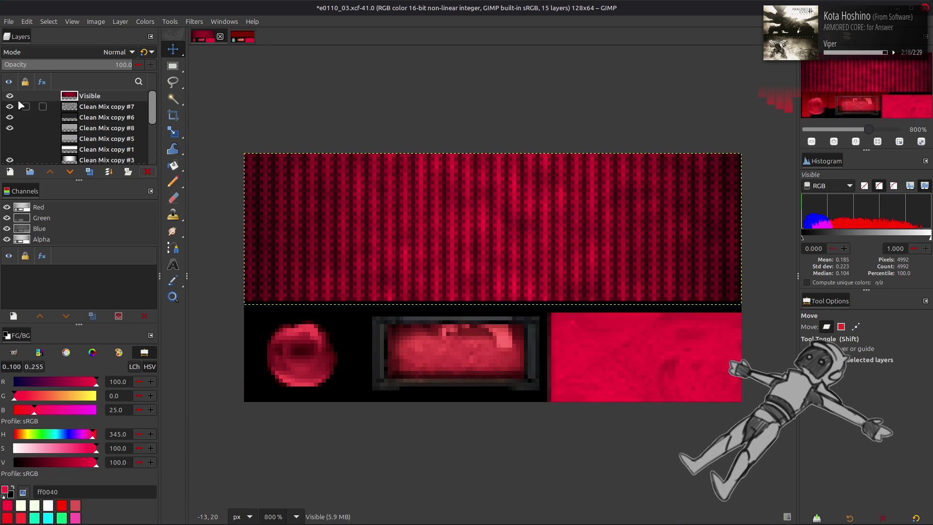
left_click(10, 95)
left_click(109, 108)
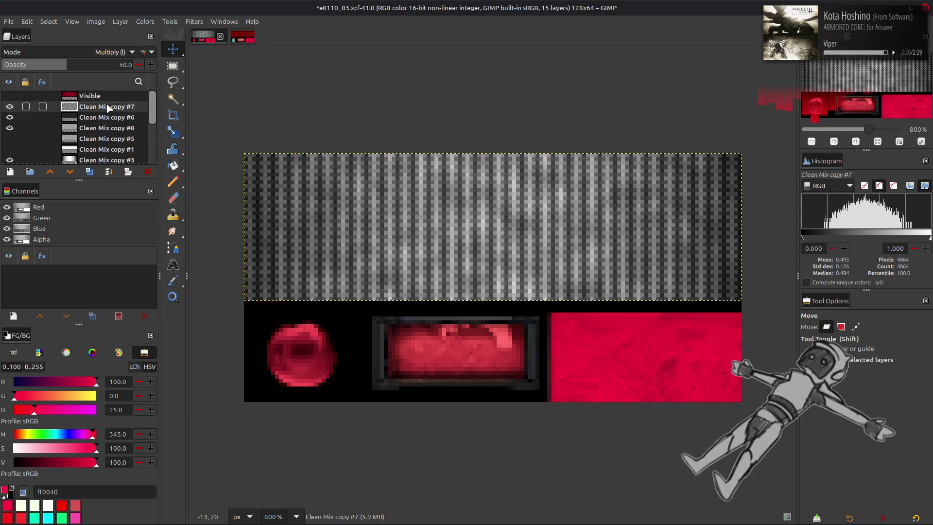
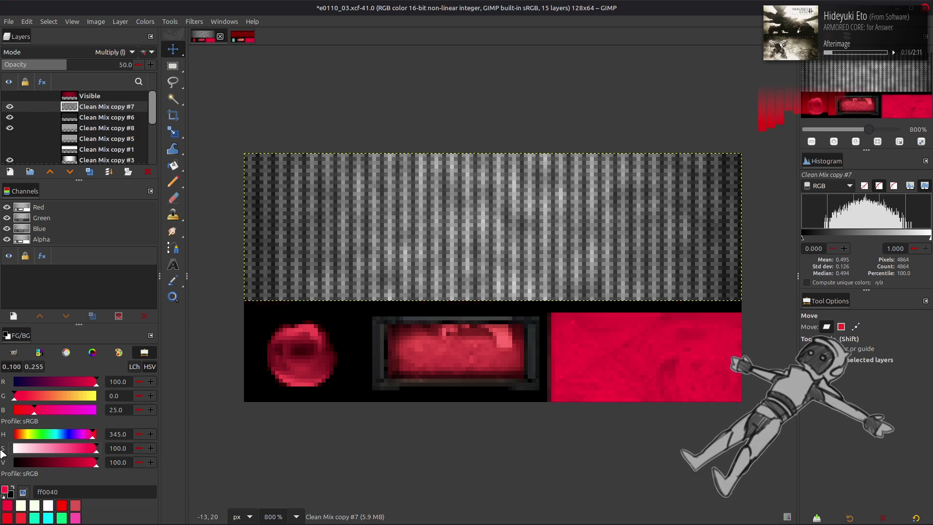
Create a new layer filled with a white foreground colour
left_click_drag(55, 451, 13, 450)
left_click(10, 171)
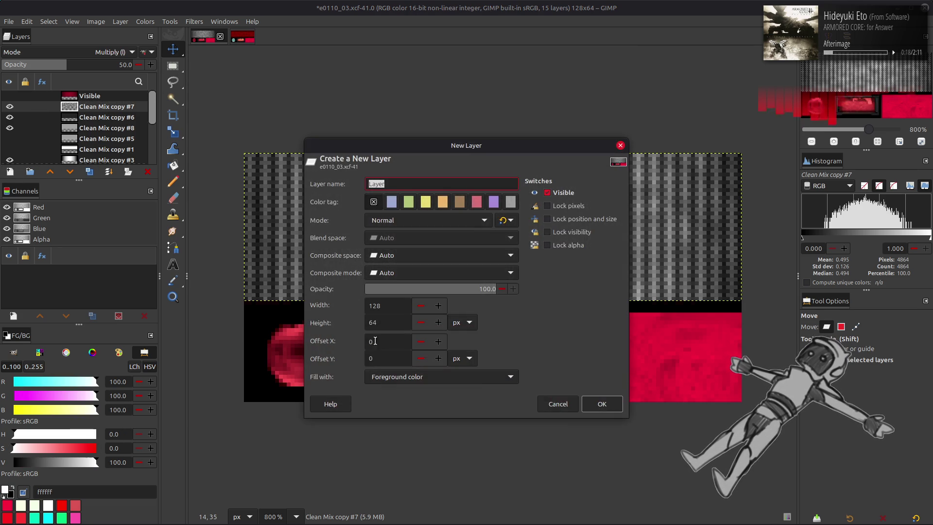
left_click(589, 405)
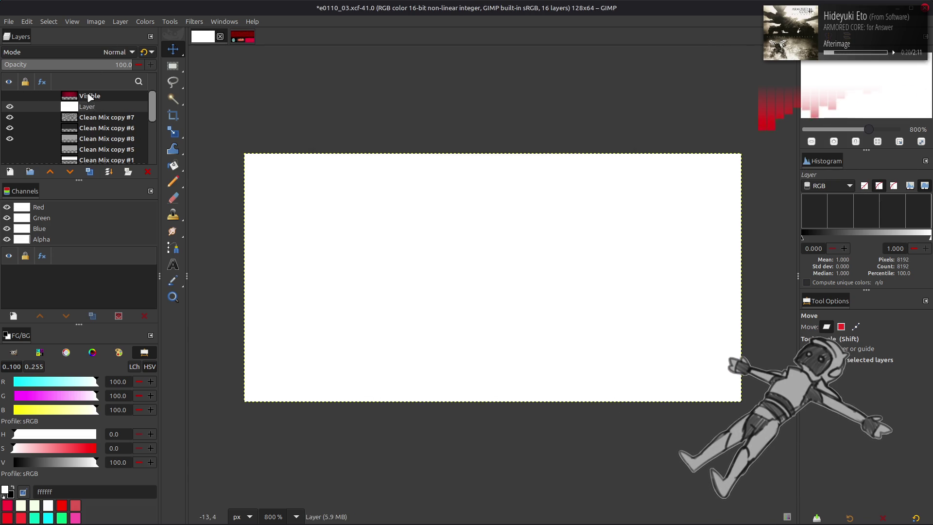
Resize the white layer's boundary to 36 px tall and nudge it down one pixel
left_click(123, 21)
left_click(146, 153)
double_click(381, 258)
type("6")
left_click(569, 379)
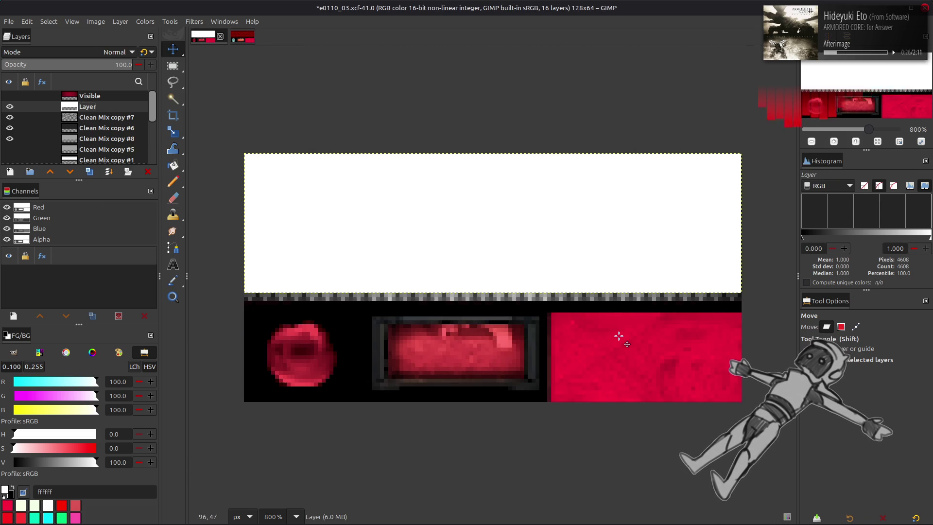
left_click_drag(590, 264, 590, 268)
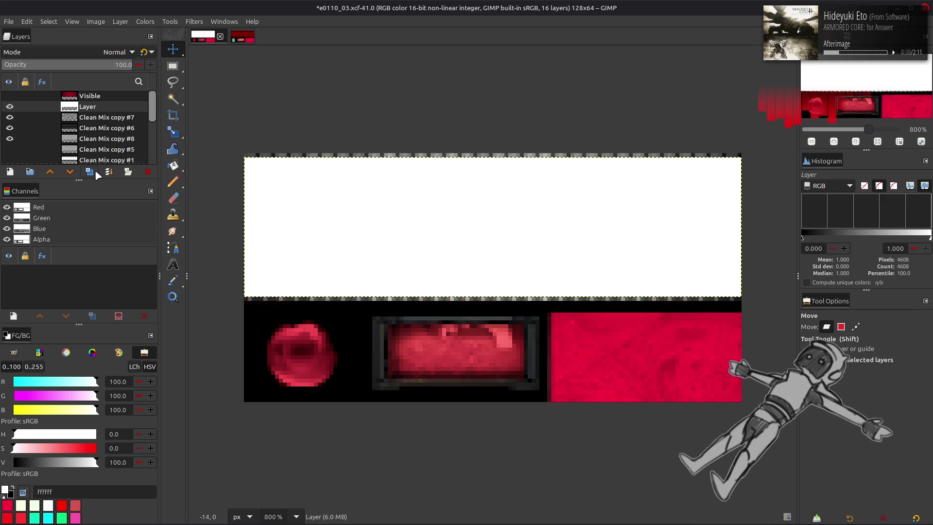
left_click(120, 21)
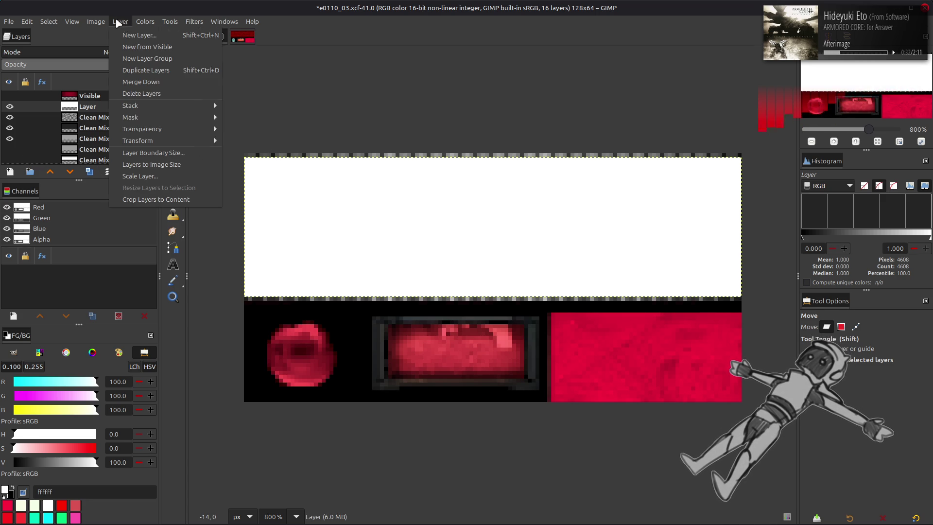
Shrink the white layer's boundary height to 33, keeping the top third
left_click(156, 153)
scroll(476, 263, "down", 1)
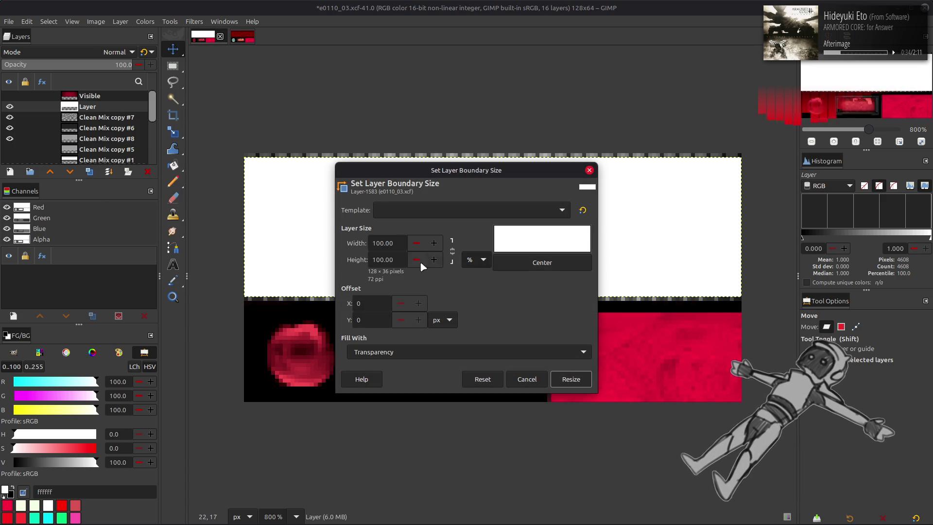
triple_click(400, 260)
type("33.33")
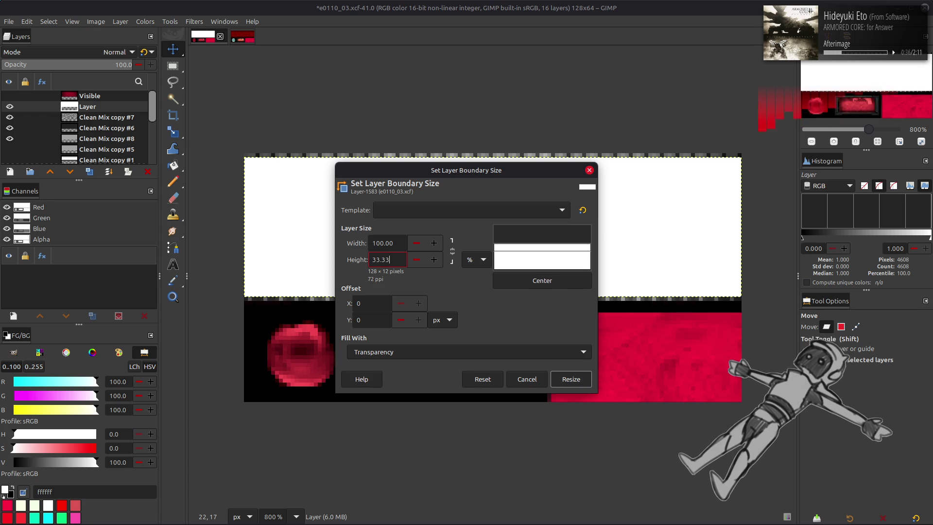
left_click(571, 380)
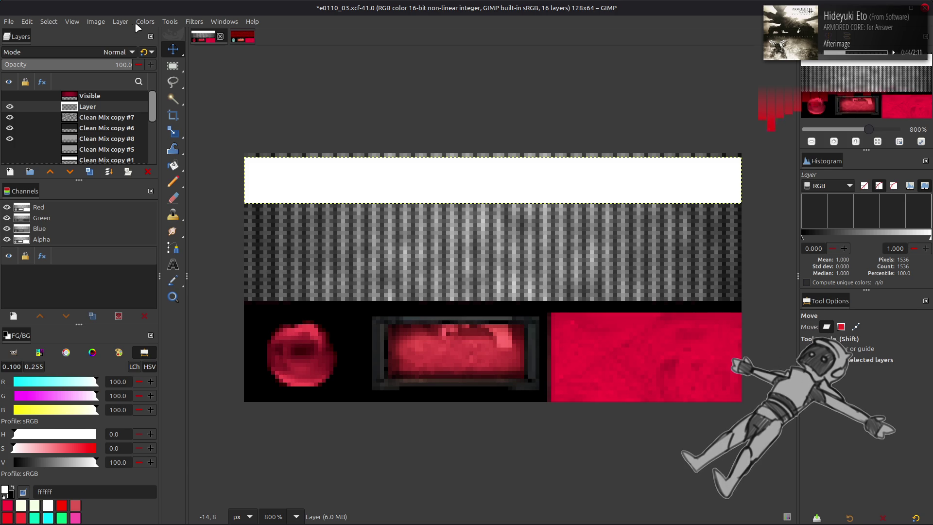
Reduce the layer boundary height in pixels to a centred 10 px strip
left_click(121, 22)
left_click(178, 152)
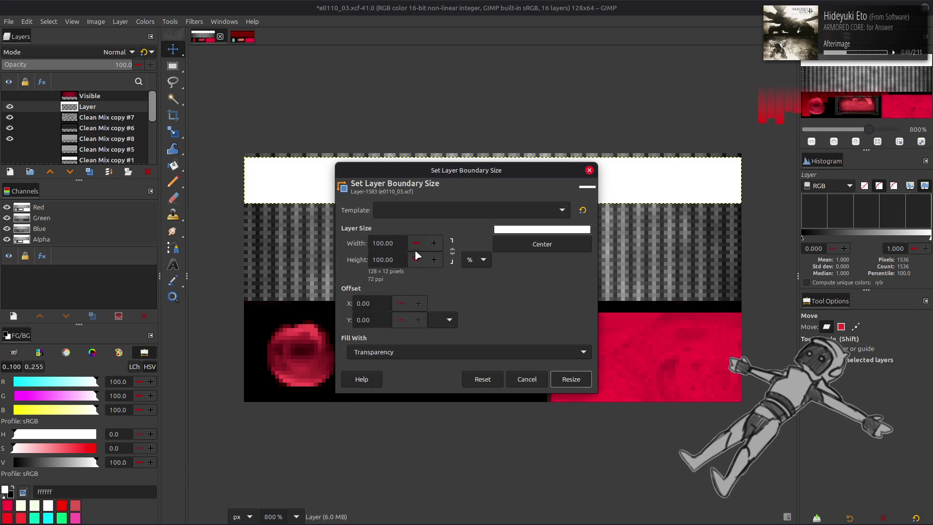
left_click(416, 259)
left_click(416, 259)
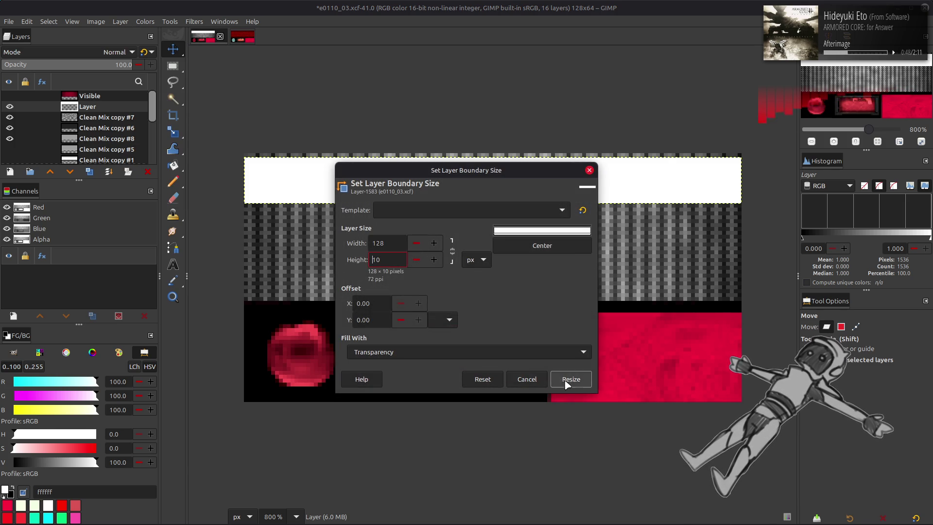
left_click(571, 379)
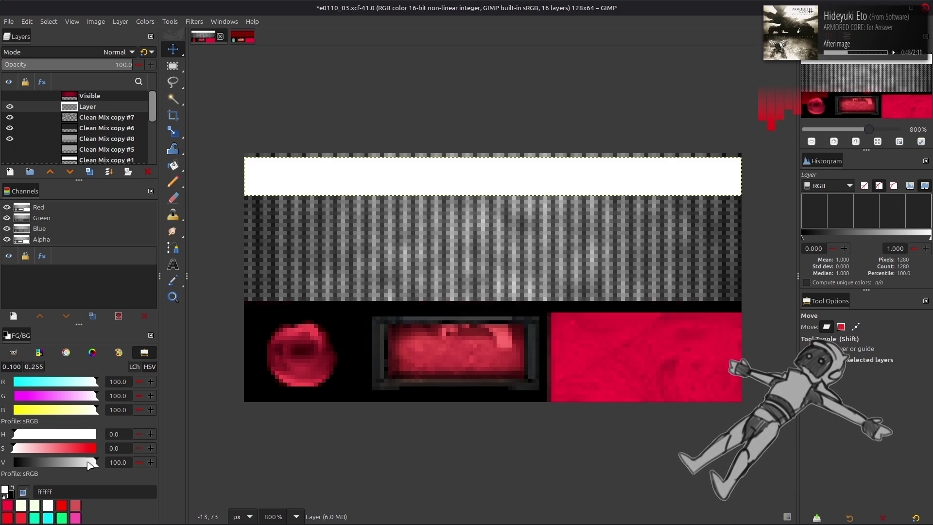
left_click(119, 22)
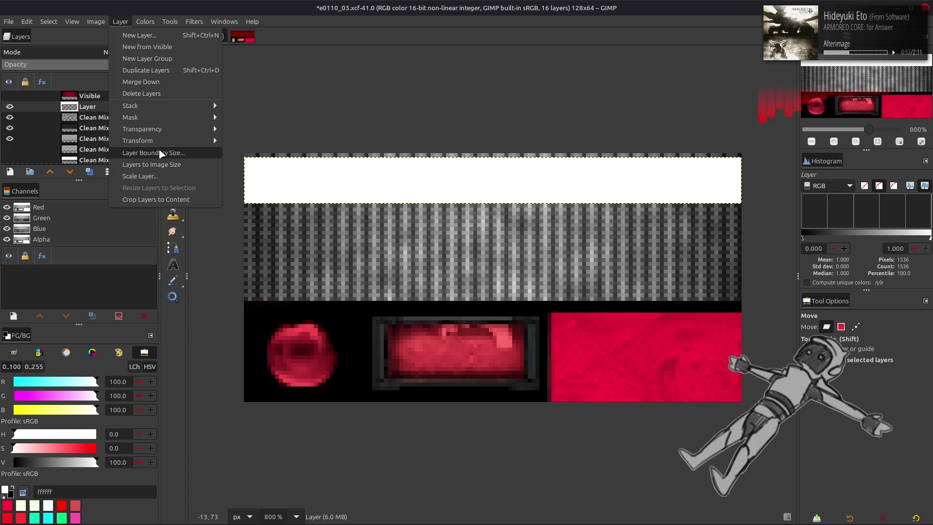
left_click(162, 154)
left_click(416, 259)
left_click(416, 259)
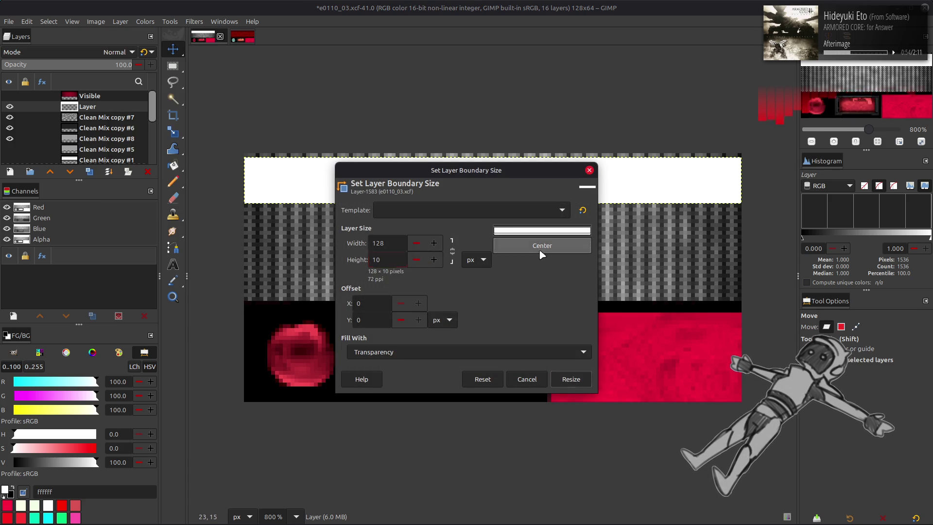
left_click(571, 379)
Set the layer boundary back to a 12 px strip, centred vertically
left_click(120, 21)
left_click(163, 153)
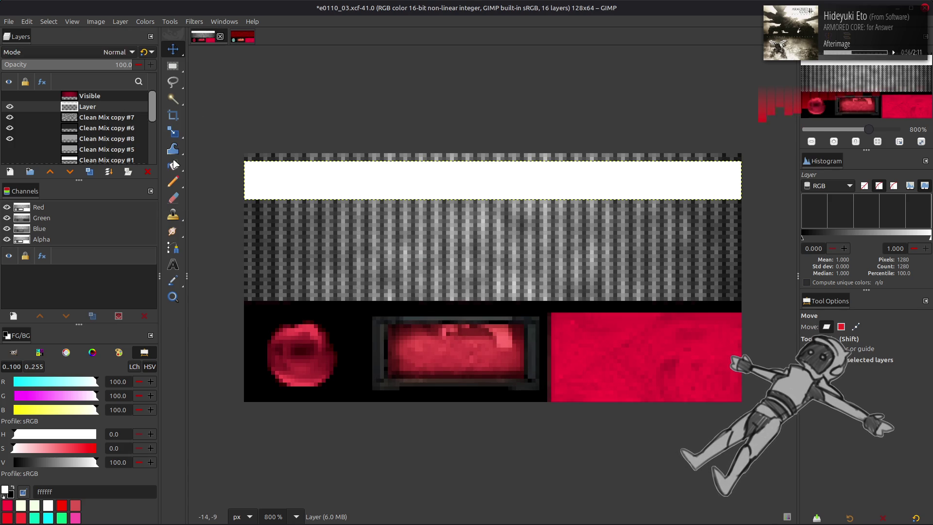
left_click(439, 261)
left_click(439, 260)
left_click(542, 243)
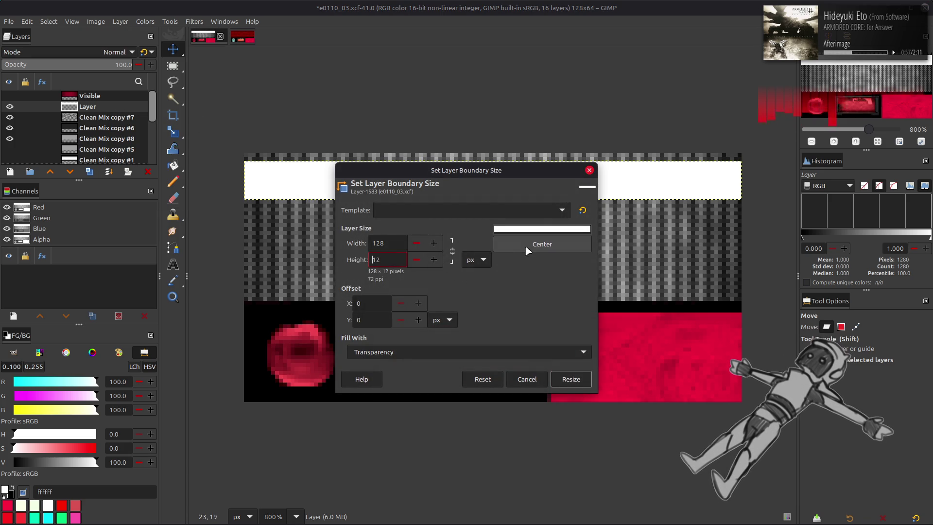
left_click(571, 379)
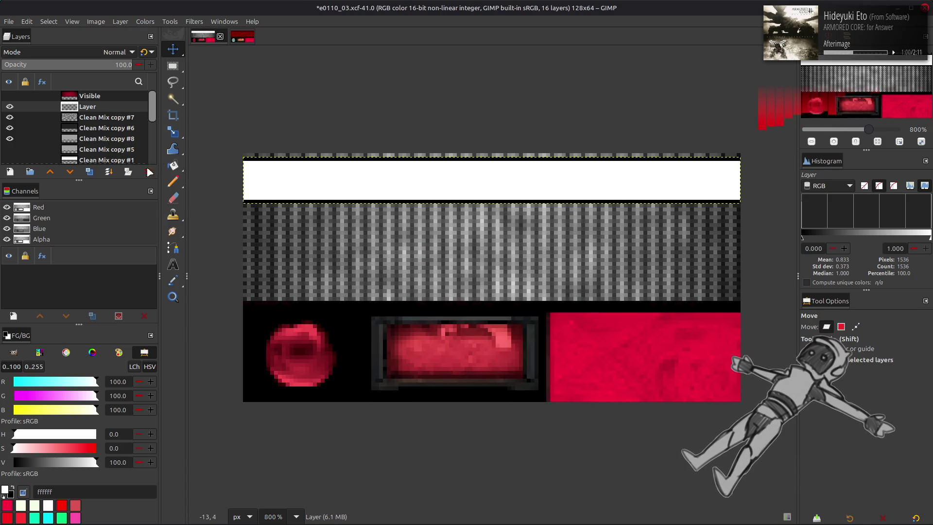
Duplicate the strip, place the copy just below the original, and duplicate again
left_click(92, 175)
mouse_move(344, 192)
left_mouse_down()
mouse_move(346, 229)
mouse_move(346, 221)
mouse_move(374, 278)
left_mouse_up()
left_click(89, 171)
Merge the strip copies into one layer and resize it to a centred 38 px height
key("ctrl+e")
key("ctrl+e")
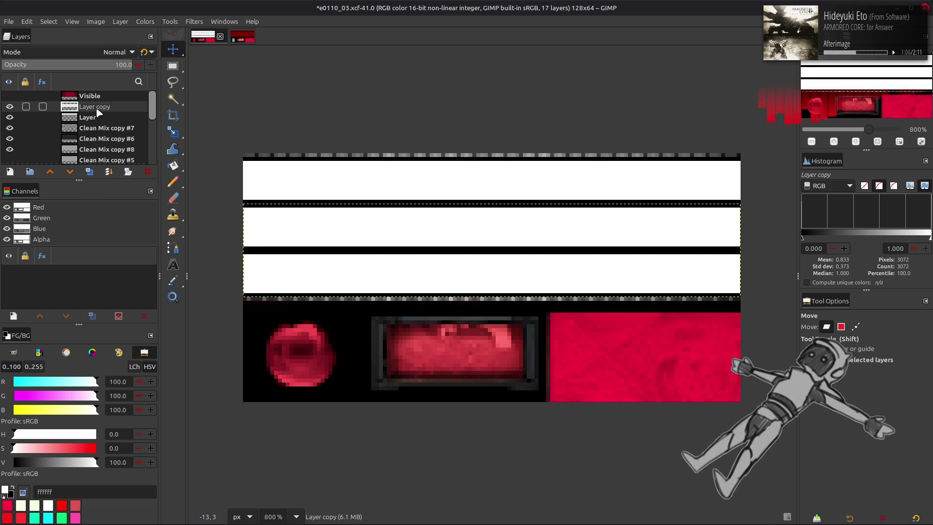
key("alt+l")
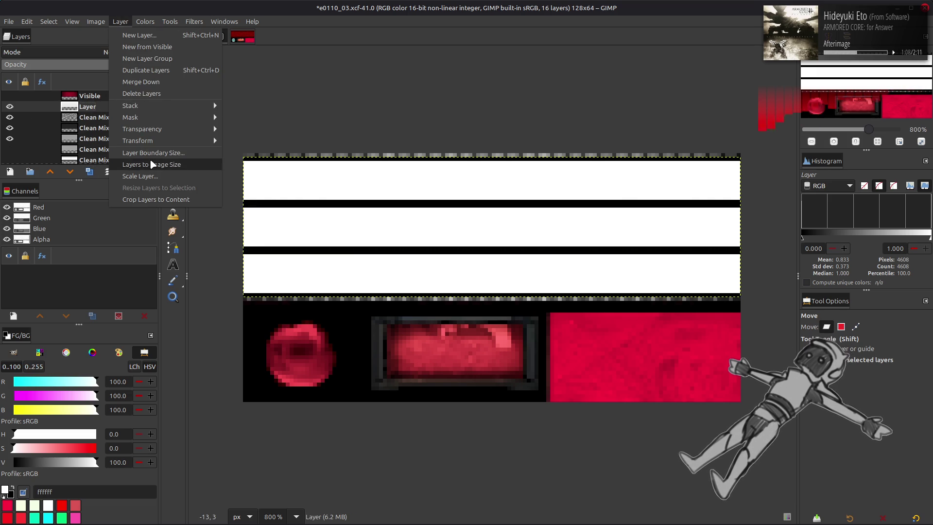
left_click(152, 156)
left_click(435, 259)
left_click(434, 259)
left_click(542, 264)
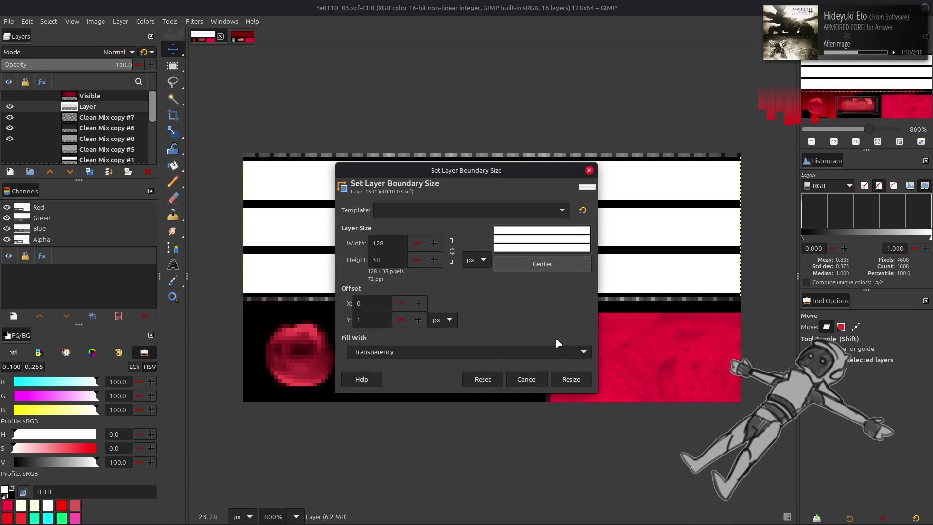
left_click(571, 382)
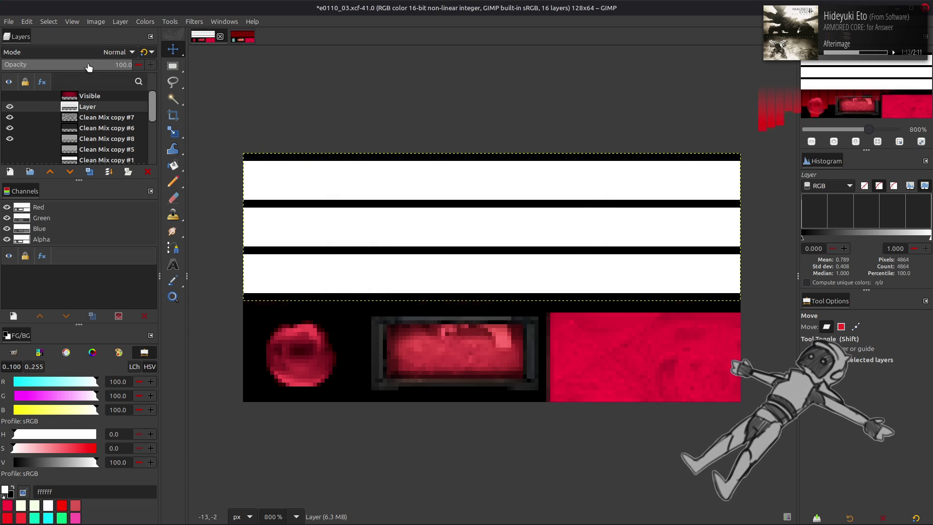
Try Multiply blend mode on the stripes layer, then duplicate it
left_click(92, 52)
left_click(68, 233)
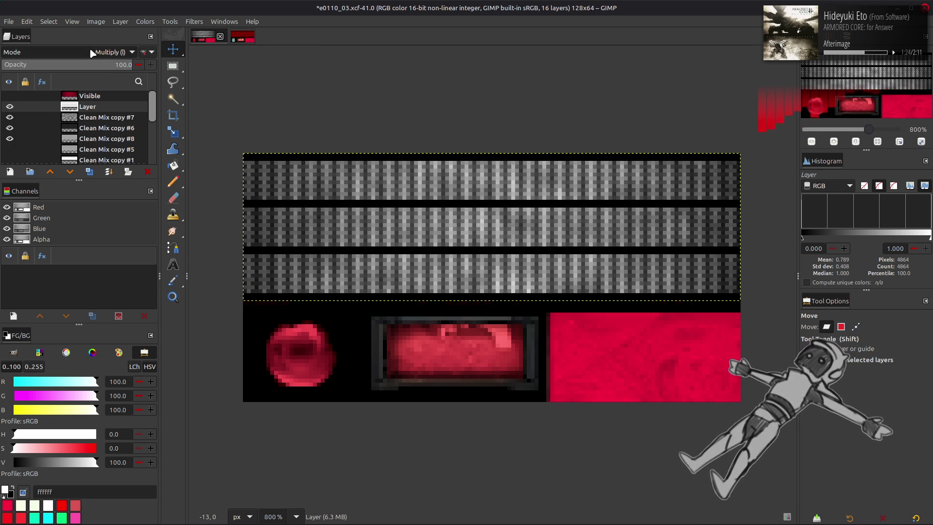
scroll(92, 52, "up", 9)
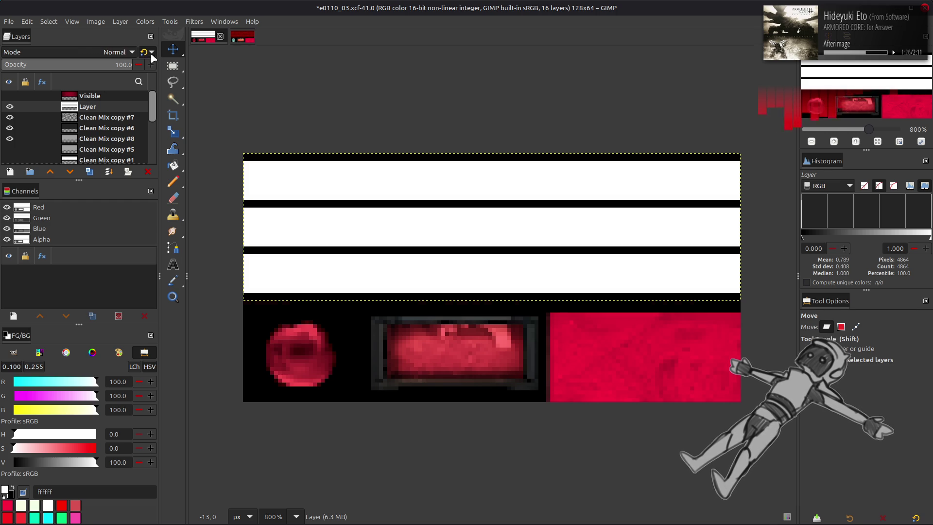
left_click(89, 172)
Apply a G'MIC-Qt Gaussian blur with amplitude 3 to Layer copy
left_click(194, 21)
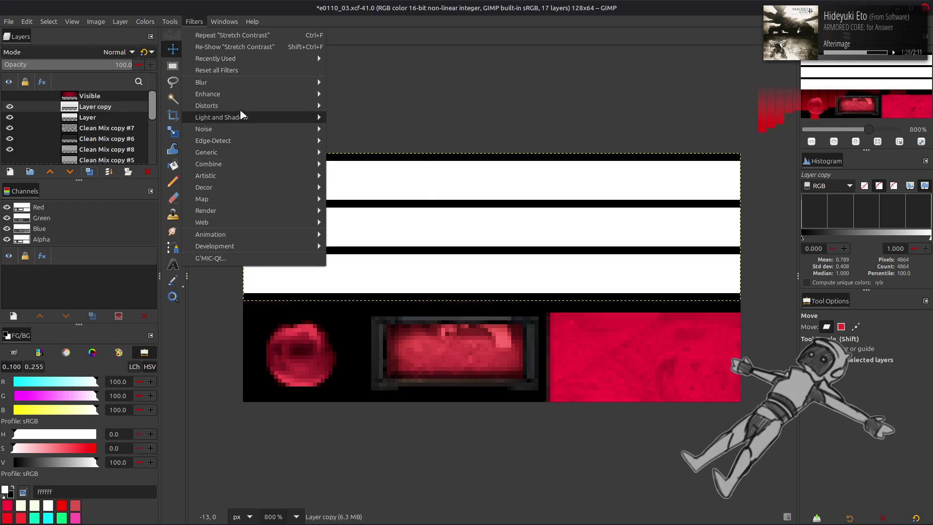
left_click(249, 261)
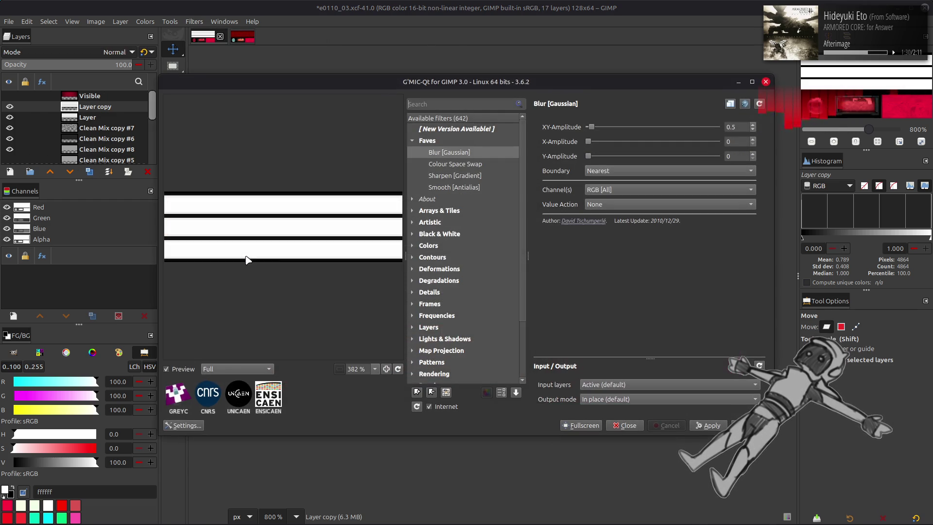
left_click(613, 174)
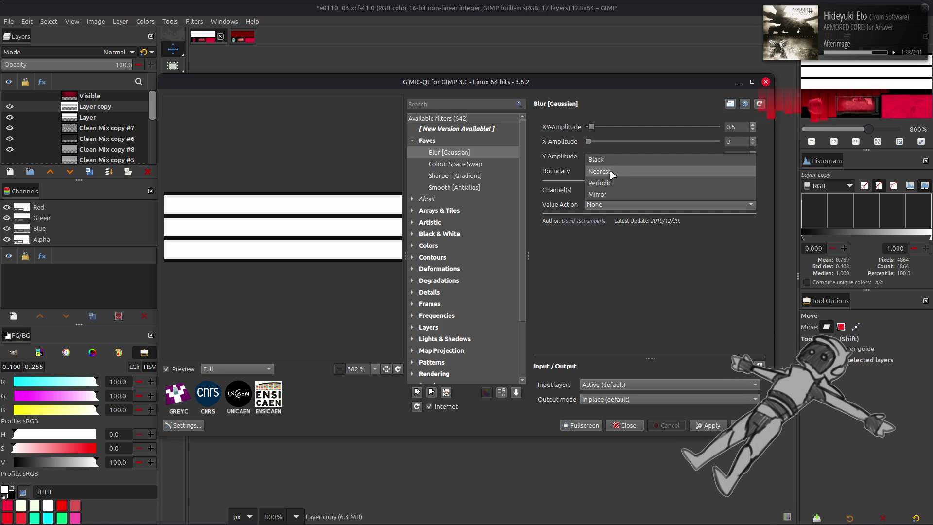
left_click(601, 171)
left_click_drag(592, 127, 739, 135)
scroll(698, 129, "down", 4)
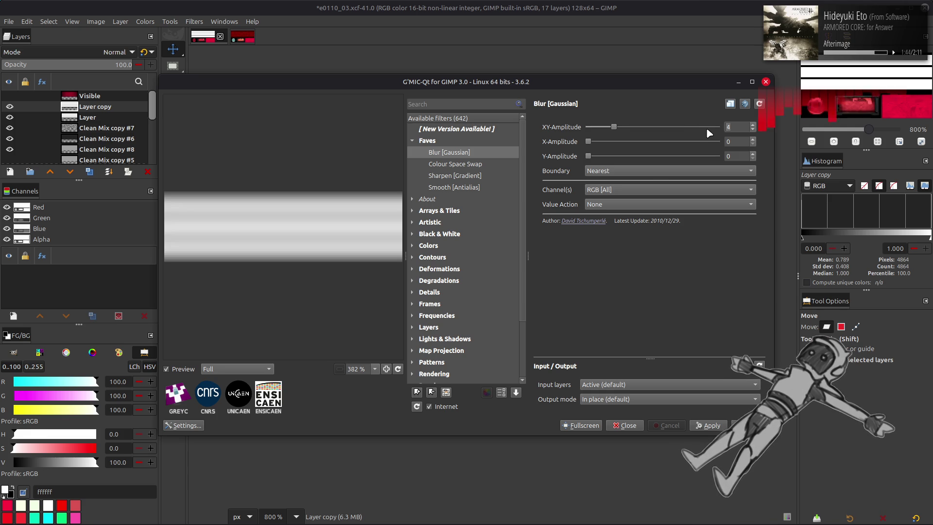
left_click(649, 173)
left_click(646, 186)
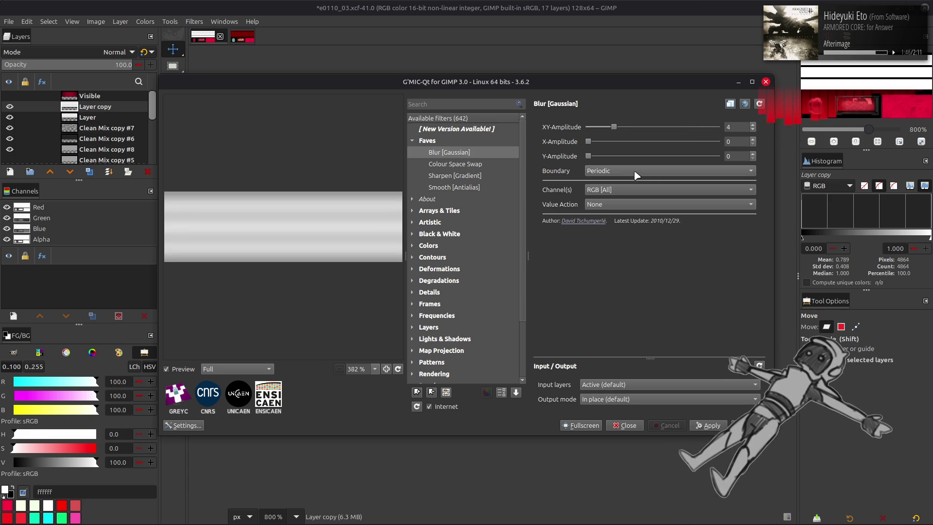
scroll(637, 175, "up", 1)
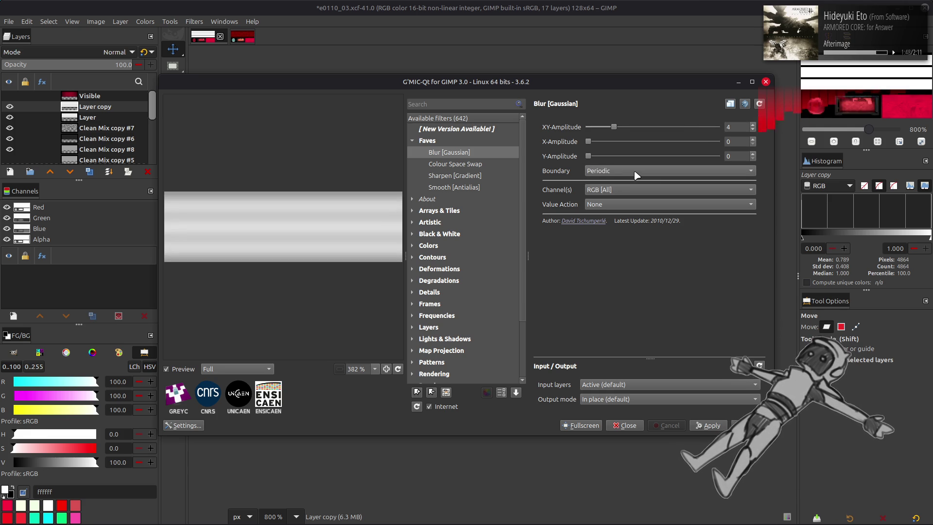
scroll(637, 175, "down", 2)
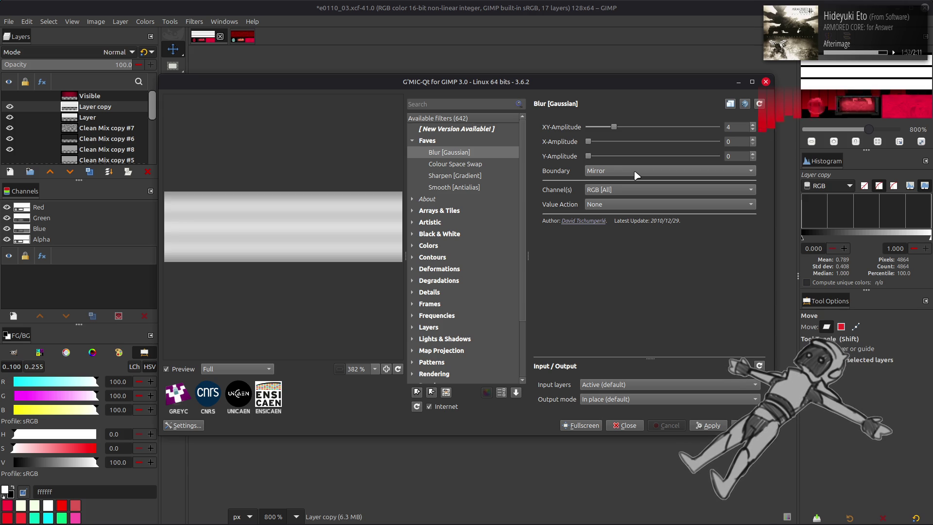
scroll(637, 175, "up", 2)
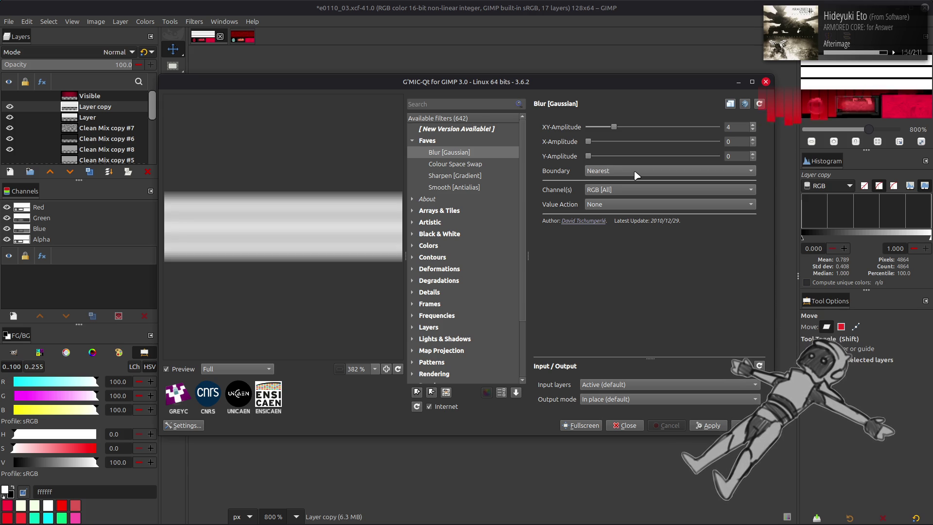
scroll(637, 175, "down", 1)
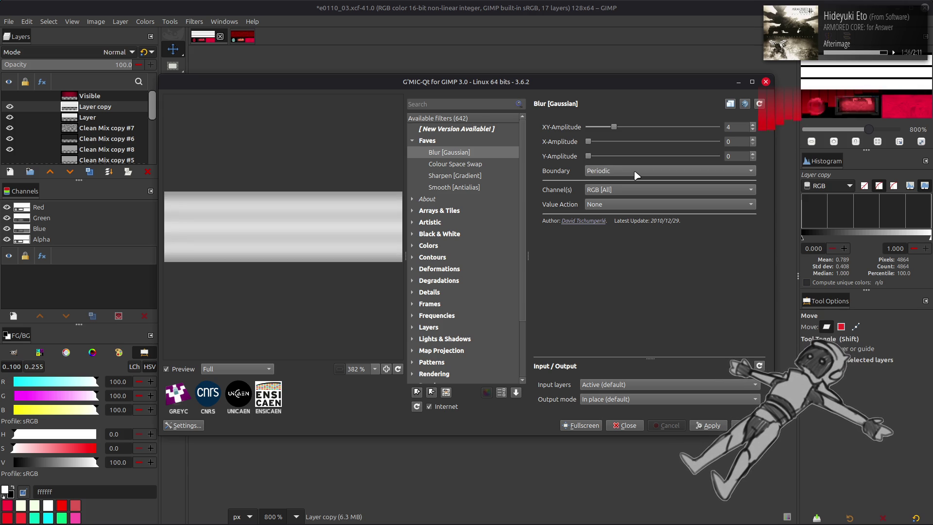
scroll(637, 175, "down", 1)
scroll(636, 175, "up", 1)
scroll(636, 175, "down", 1)
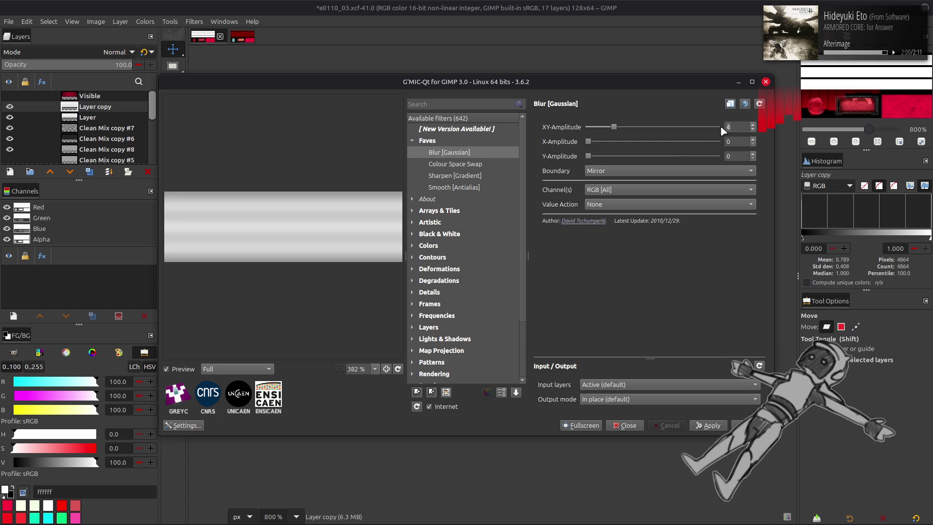
scroll(722, 128, "down", 2)
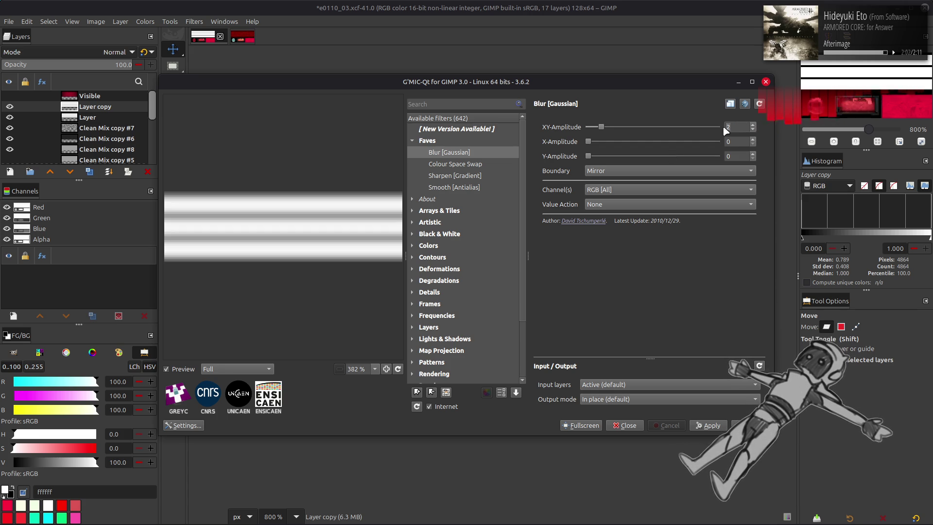
scroll(711, 130, "up", 1)
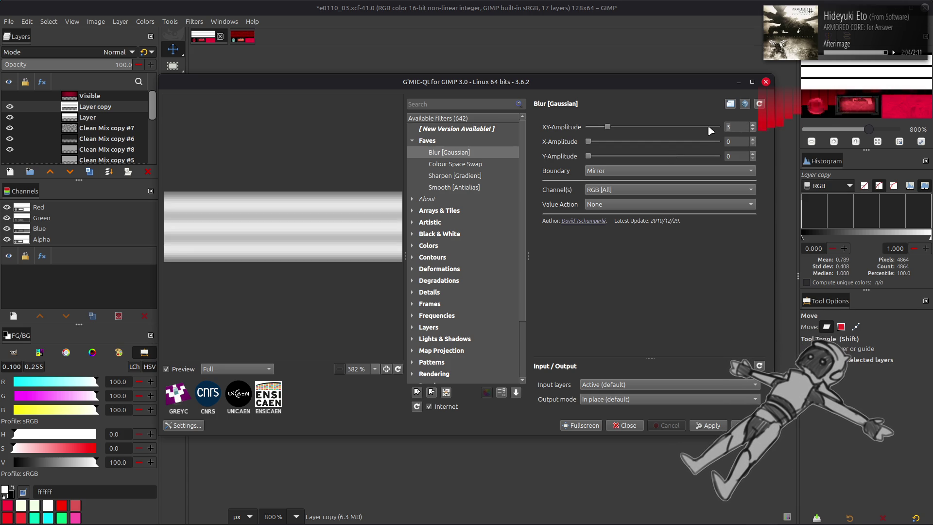
key("Return")
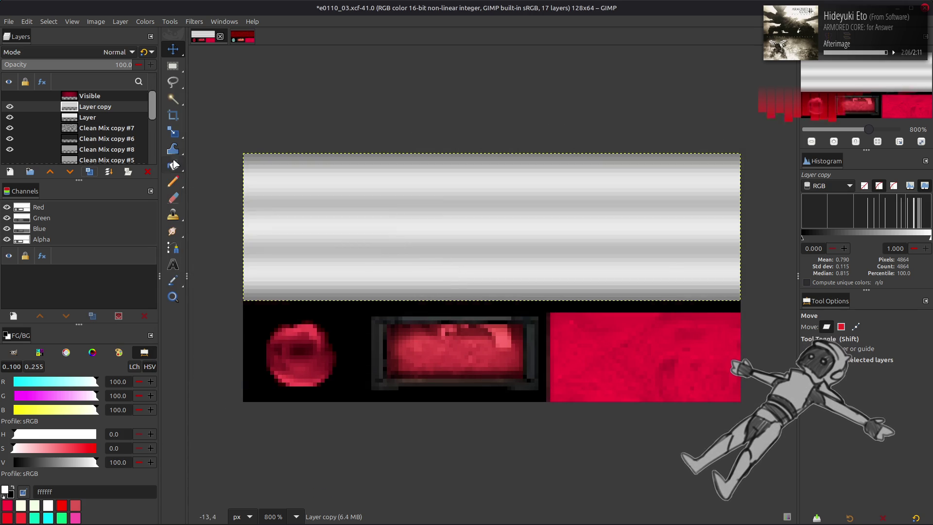
Duplicate the sharp-striped Layer, raise it to the top, and blur it with amplitude 1.5
left_click(93, 118)
left_click(89, 171)
left_click(50, 171)
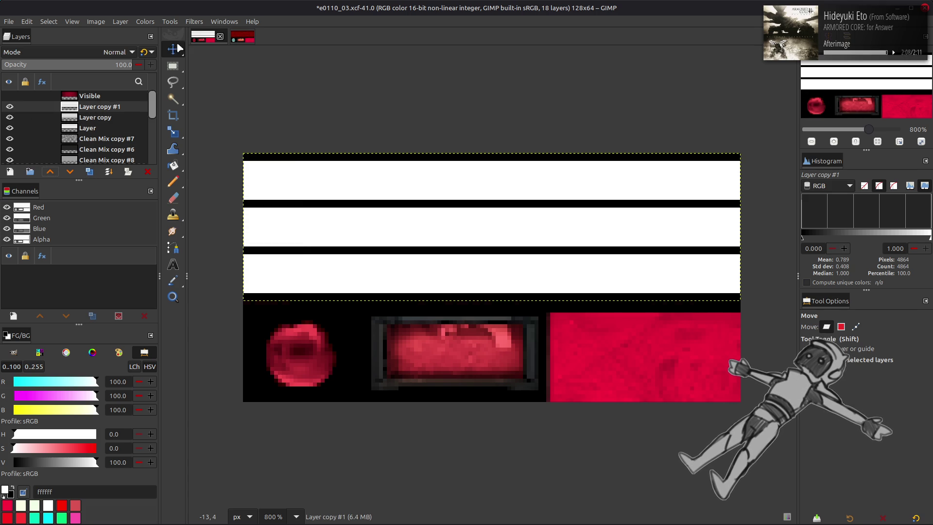
left_click(194, 22)
left_click(229, 241)
double_click(736, 126)
type("1.5")
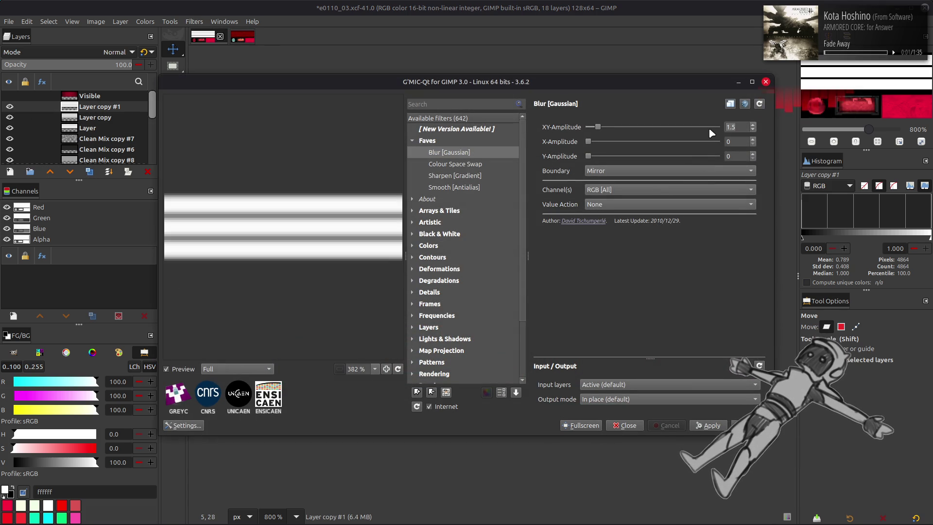
key("Return")
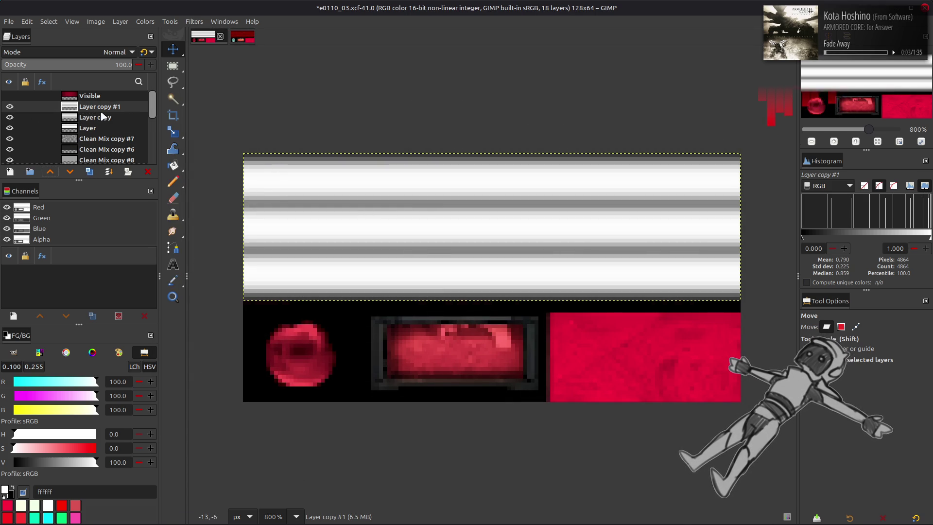
left_click(127, 60)
Set Layer copy #1 to 50% opacity, then delete it and compare Layer copy's visibility
type("50")
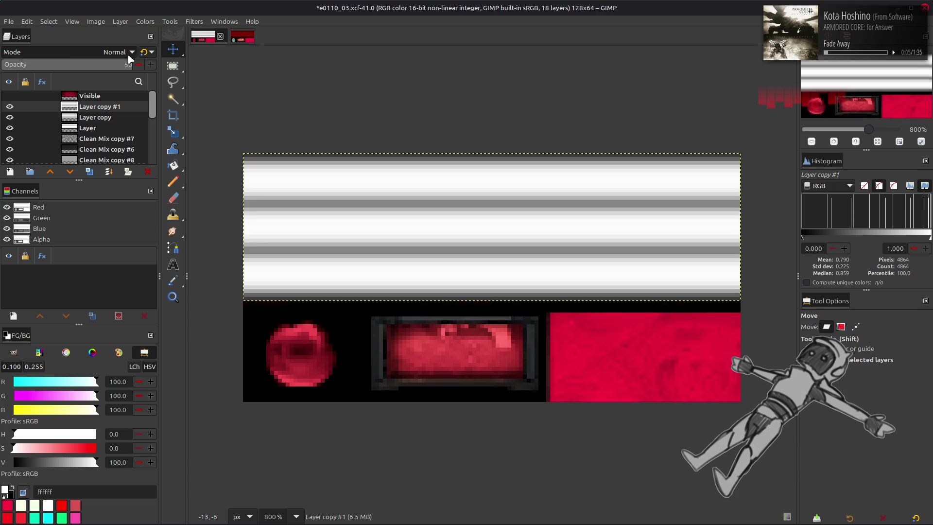
key("Return")
left_click(10, 106)
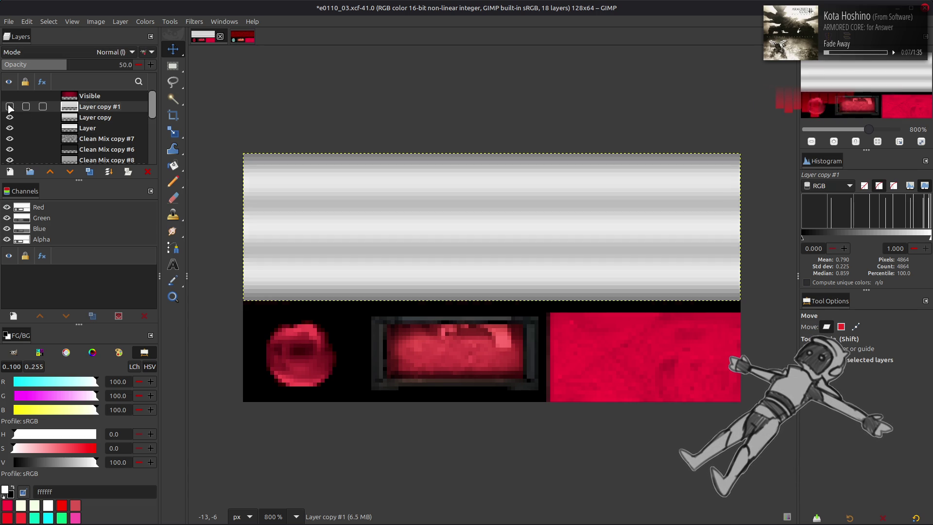
key("Delete")
right_click(85, 111)
key("Escape")
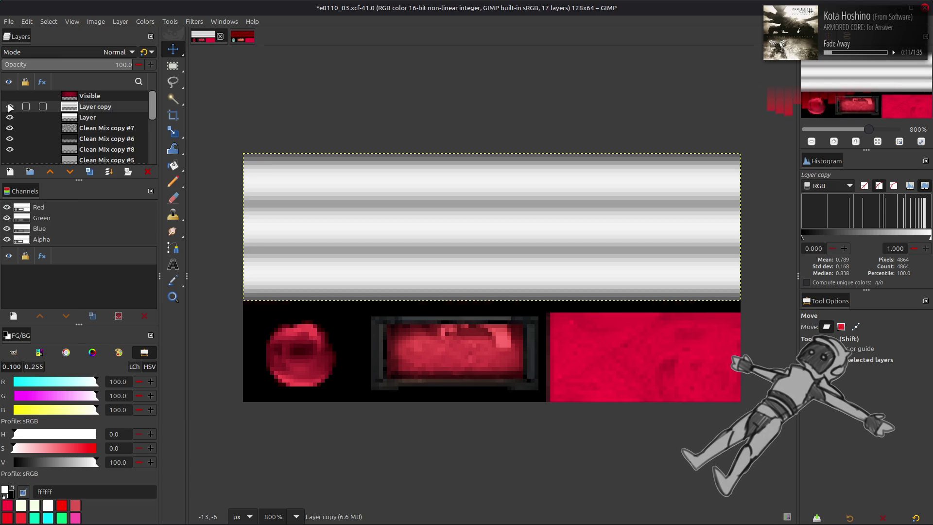
left_click(9, 106)
left_click(10, 106)
left_click(10, 106)
left_click(10, 106)
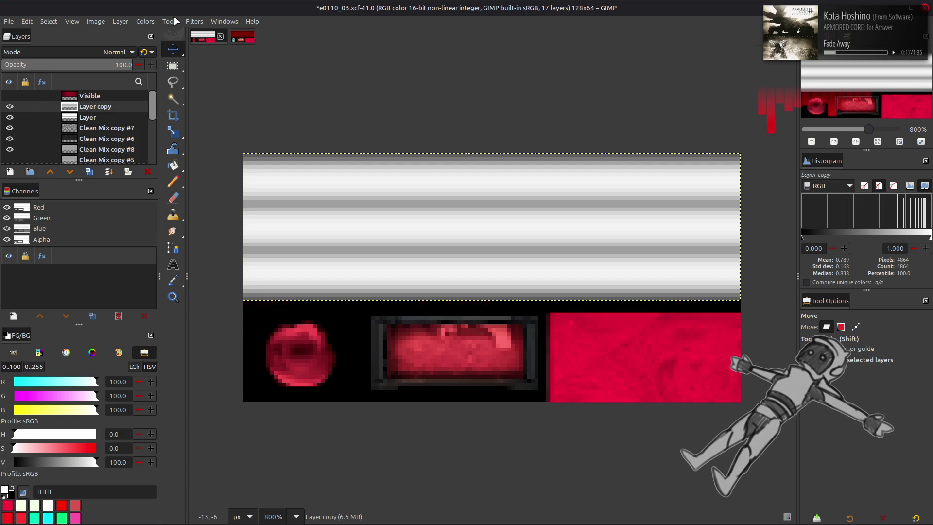
Apply another G'MIC-Qt Gaussian blur to Layer copy
left_click(146, 21)
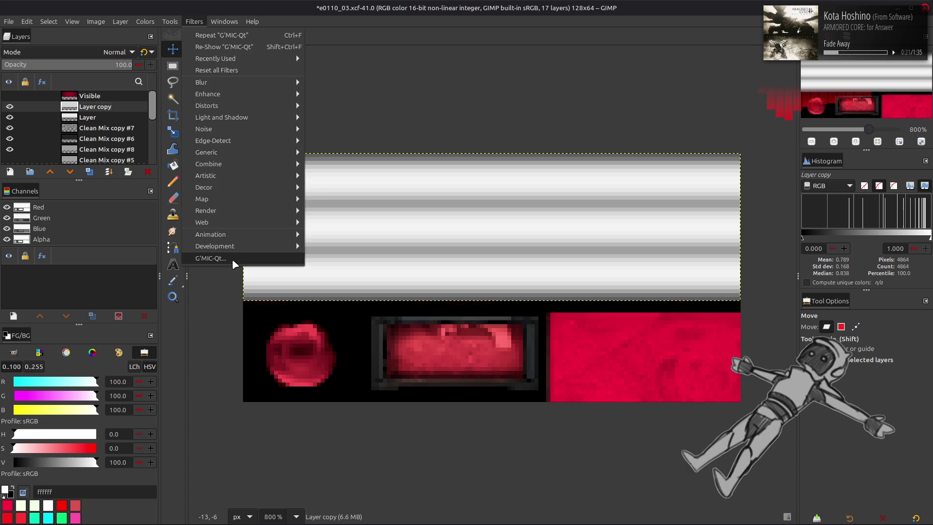
left_click(233, 261)
left_click(740, 127)
key("Return")
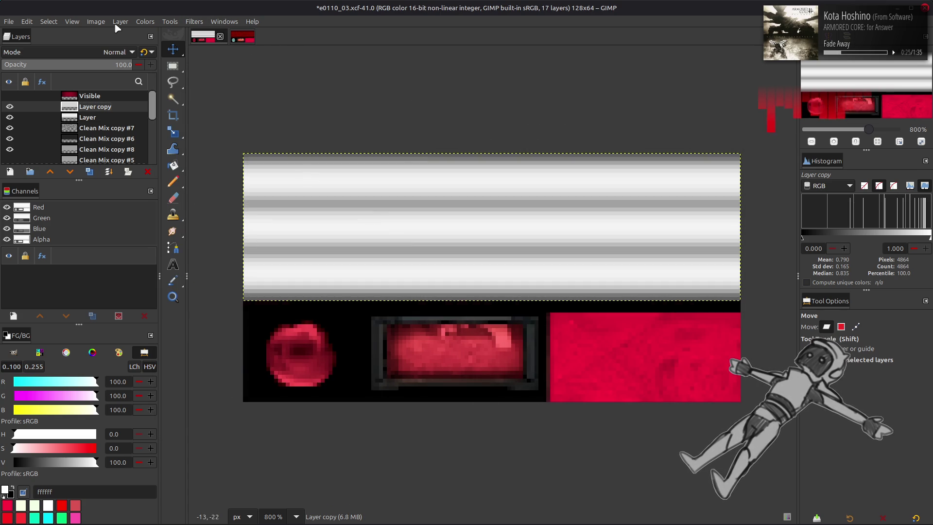
Stretch the blurred stripes' contrast automatically, including non-linear components
left_click(145, 21)
mouse_move(195, 188)
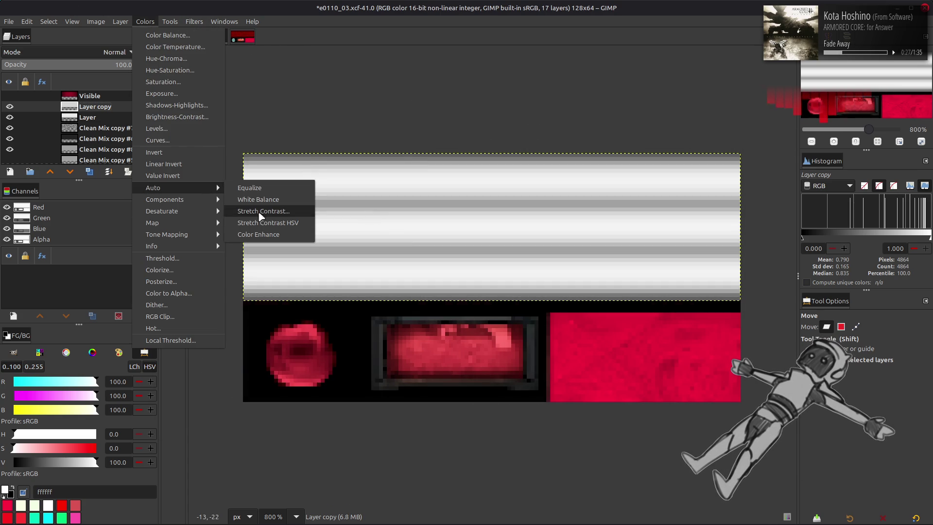
left_click(263, 215)
left_click(48, 274)
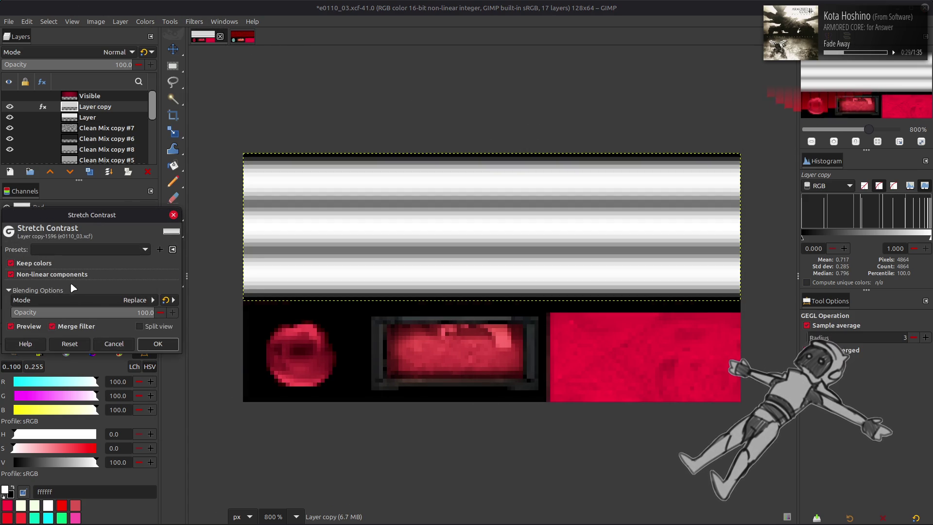
left_click(157, 344)
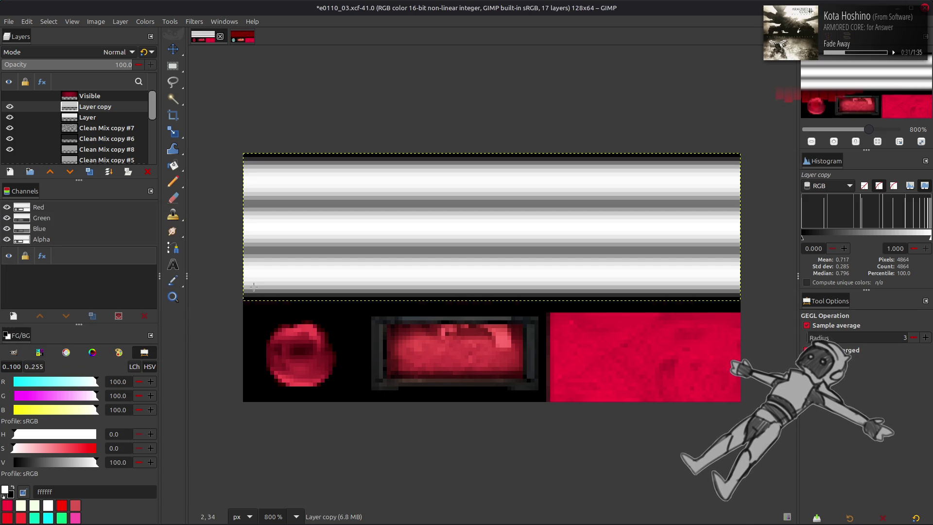
Set Layer copy to Multiply blending and compare it against the texture
key("m")
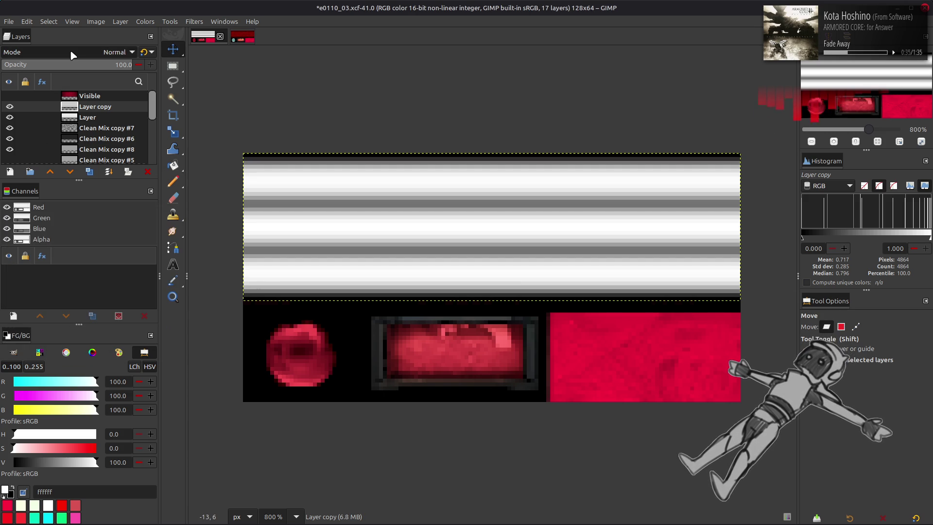
left_click(72, 55)
left_click(61, 225)
left_click(145, 53)
left_click(10, 107)
left_click(10, 107)
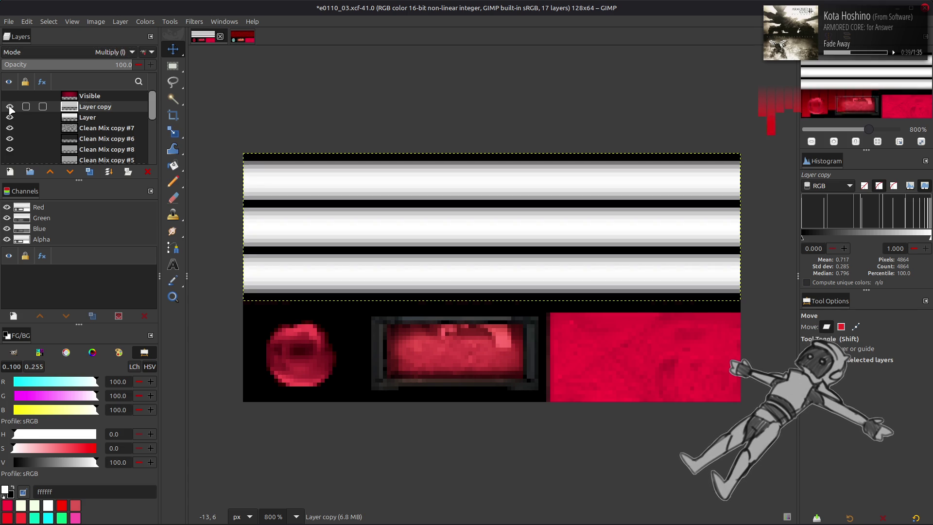
Merge Layer copy down into Layer and set Layer to Multiply mode
right_click(95, 105)
left_click(122, 227)
left_click(94, 51)
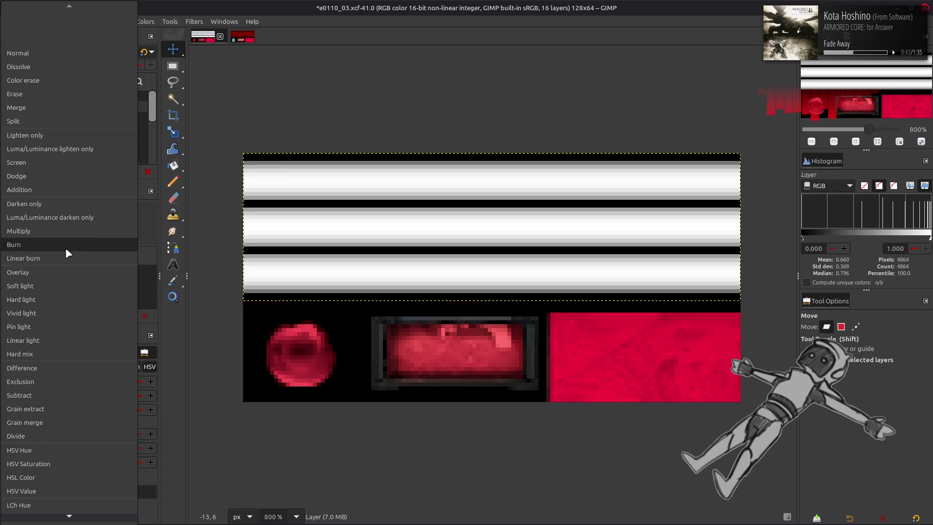
left_click(69, 244)
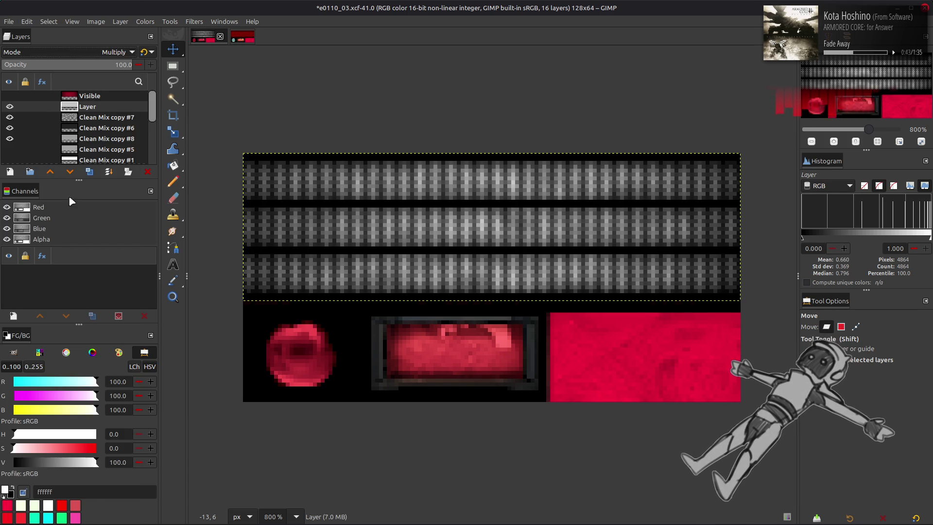
left_click(10, 107)
left_click(9, 106)
left_click(10, 106)
left_click(10, 106)
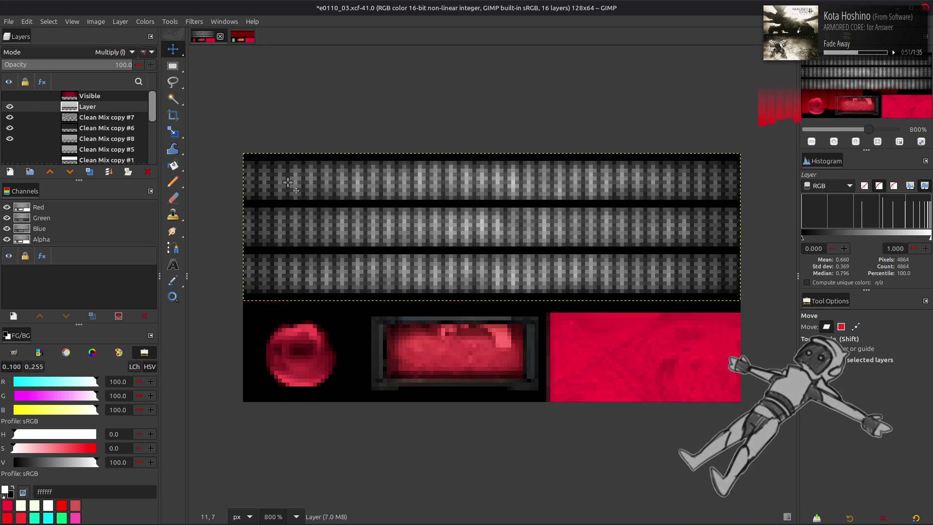
key("ctrl+alt")
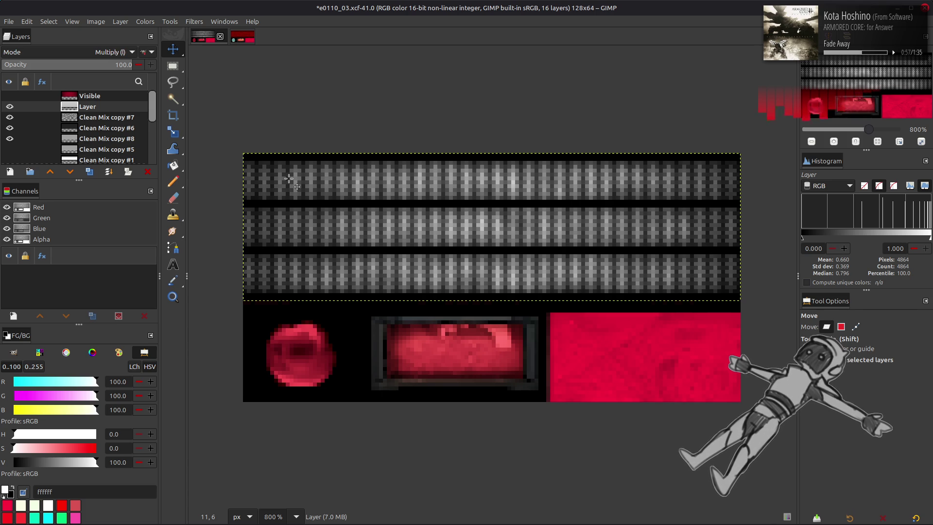
right_click(82, 115)
Create a layer from the visible image and crop it to 38 px tall
left_click(128, 189)
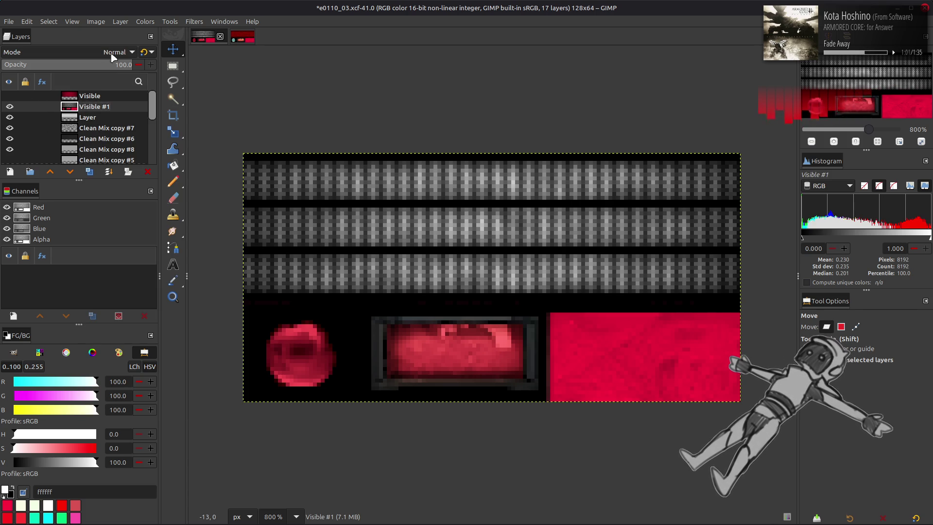
left_click(120, 22)
left_click(151, 153)
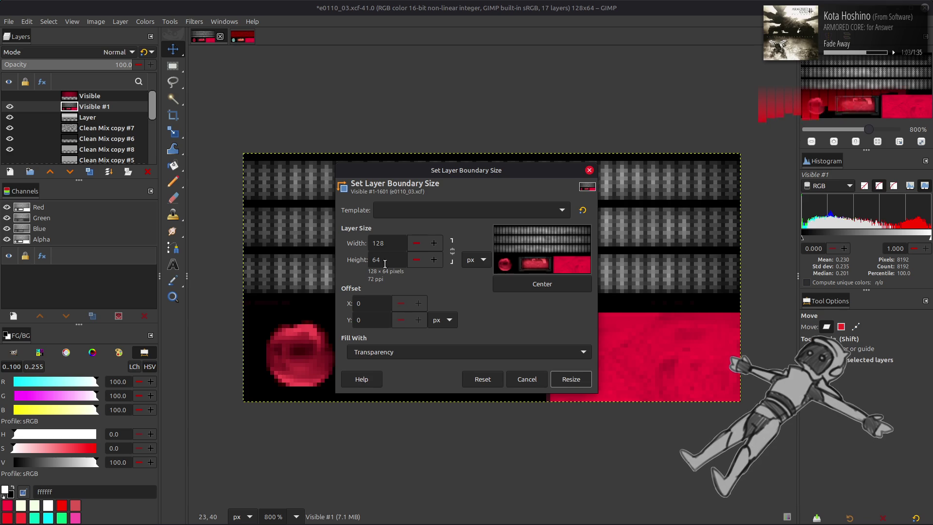
type("38")
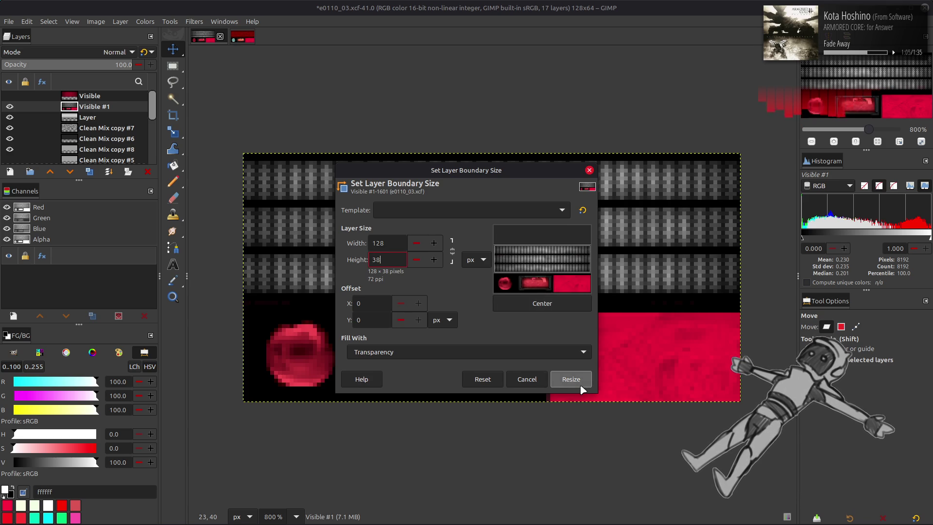
left_click(571, 379)
Stretch the strips' contrast and use Levels to turn them bright red
left_click(145, 22)
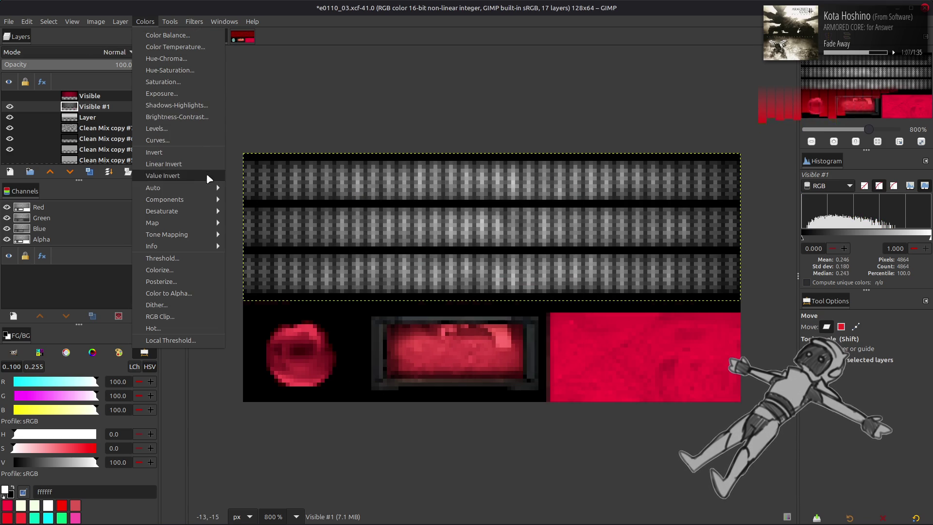
mouse_move(161, 190)
left_click(253, 211)
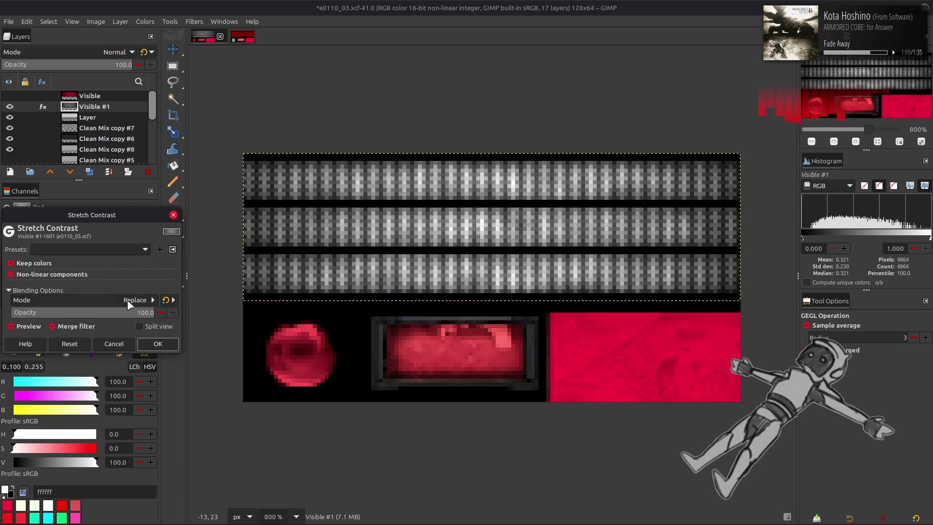
left_click(158, 344)
left_click(145, 21)
left_click(157, 129)
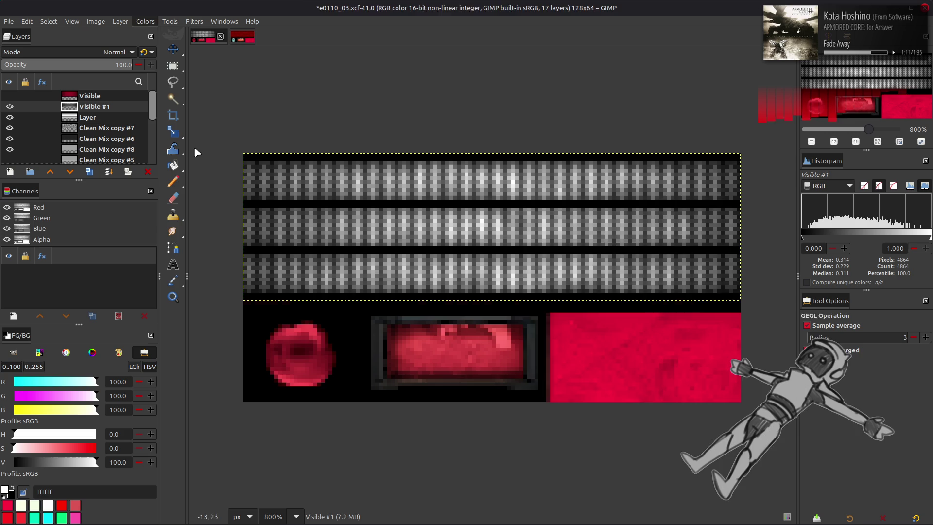
scroll(580, 270, "down", 2)
scroll(584, 271, "down", 1)
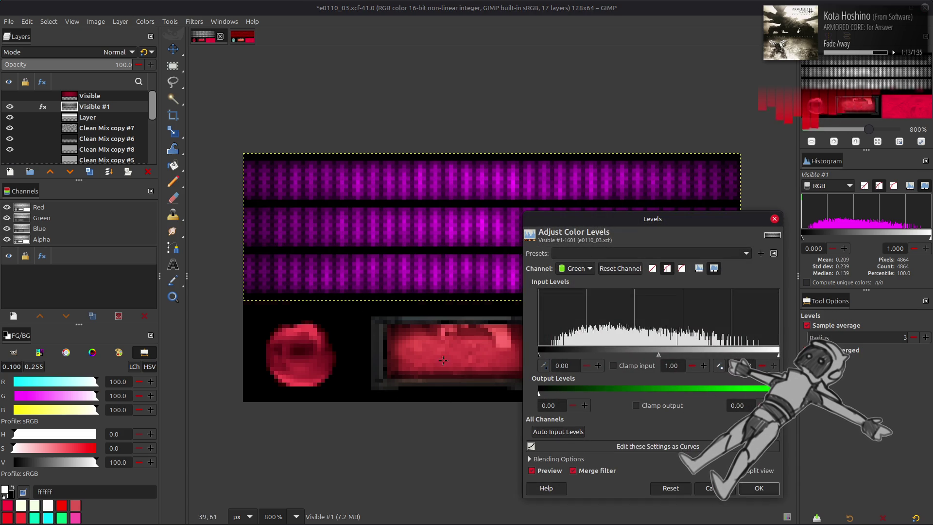
left_click(760, 487)
Move Visible #1 above the Visible layer and make another layer from the visible image
key("m")
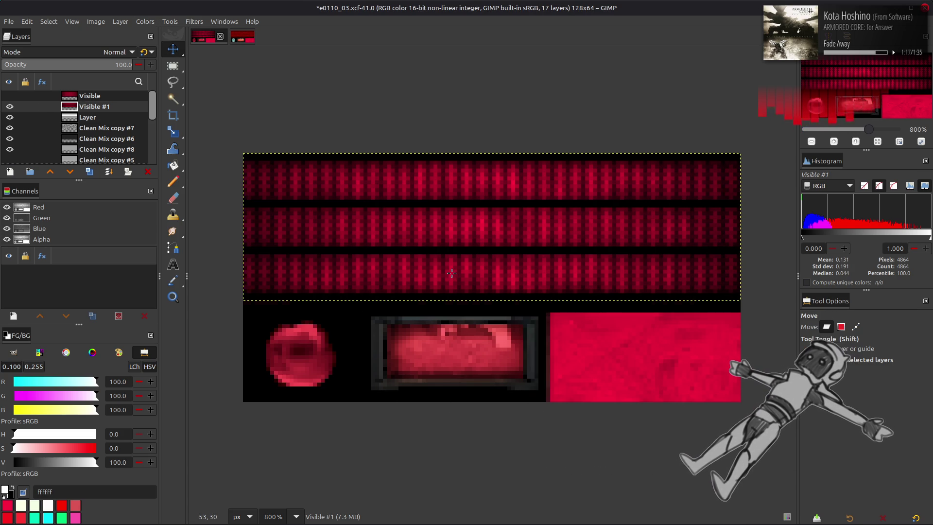
left_click(9, 96)
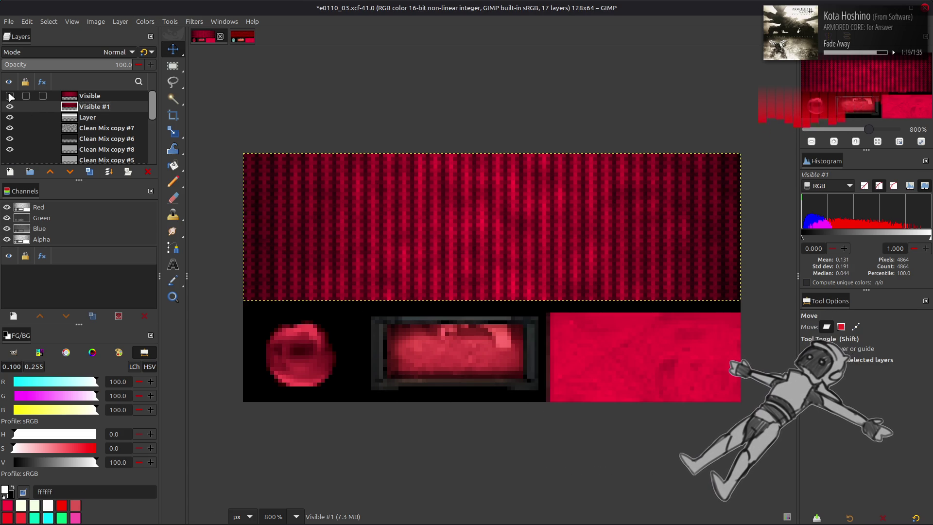
left_click(10, 97)
left_click_drag(72, 108, 73, 95)
right_click(74, 94)
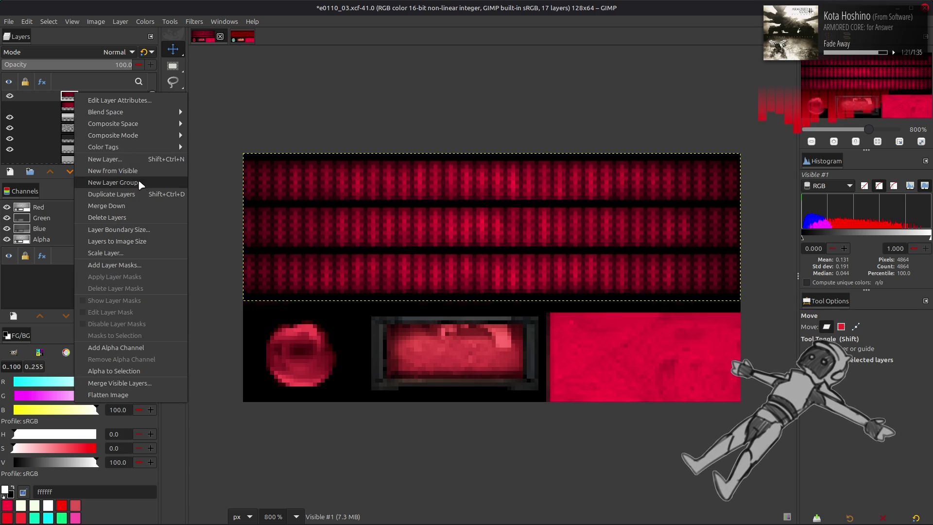
left_click(113, 171)
Export the texture as e0110_03.dds
left_click(8, 22)
left_click(84, 177)
key("alt+Tab")
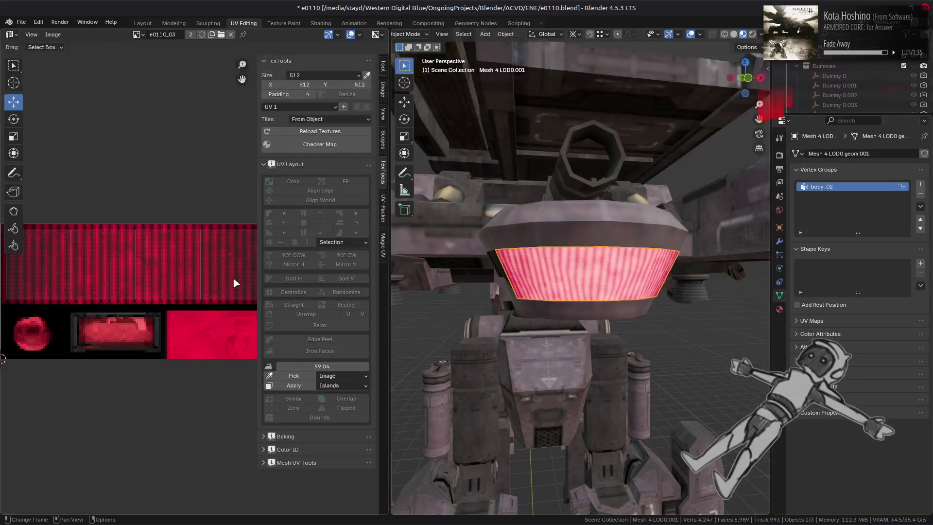
Inspect the red scanline grille from the side, then unhide Mesh 2 LOD0 to reveal its red lights
left_click(334, 24)
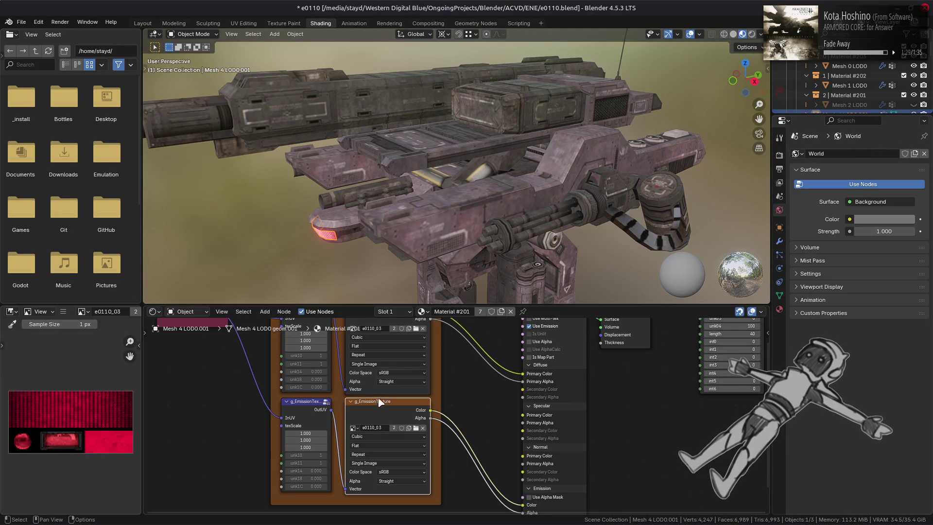
left_click(142, 23)
key("alt+a")
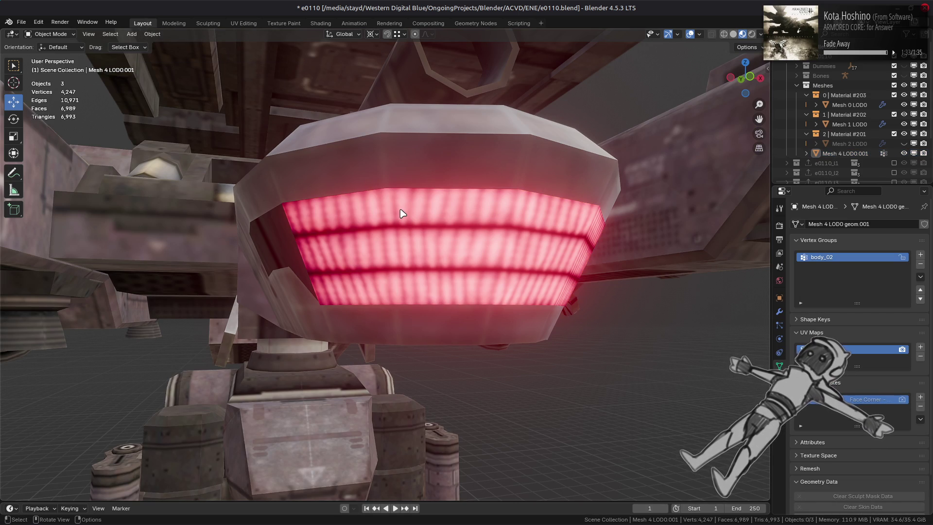
middle_click_drag(403, 214, 321, 224)
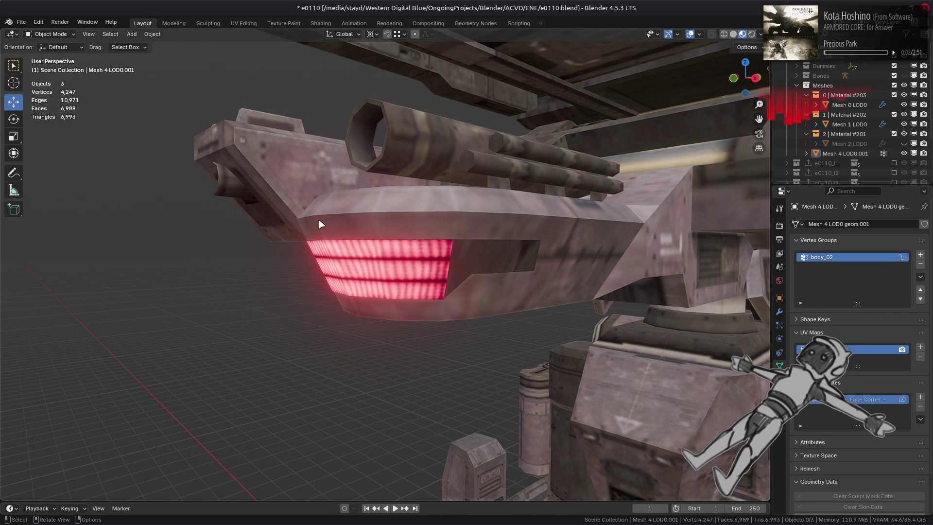
scroll(321, 224, "down", 3)
middle_click_drag(323, 223, 439, 229)
scroll(439, 229, "up", 5)
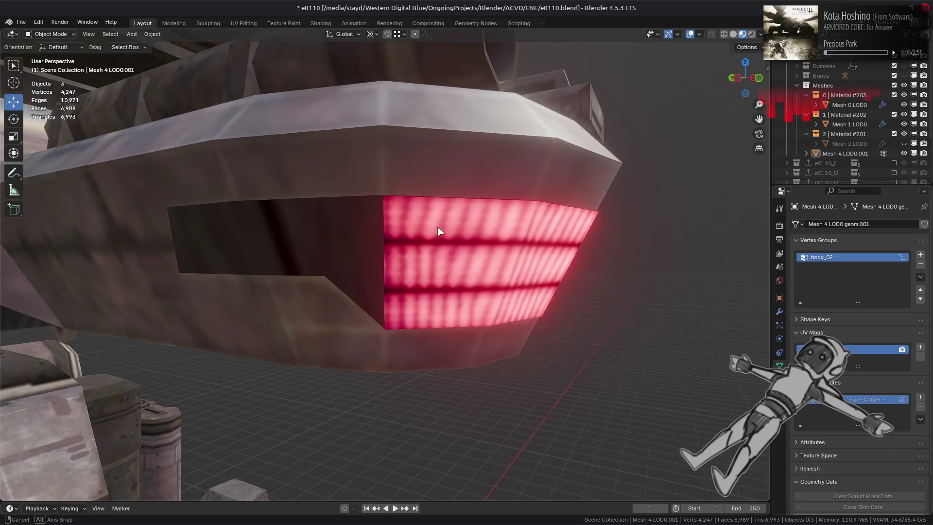
left_click(904, 143)
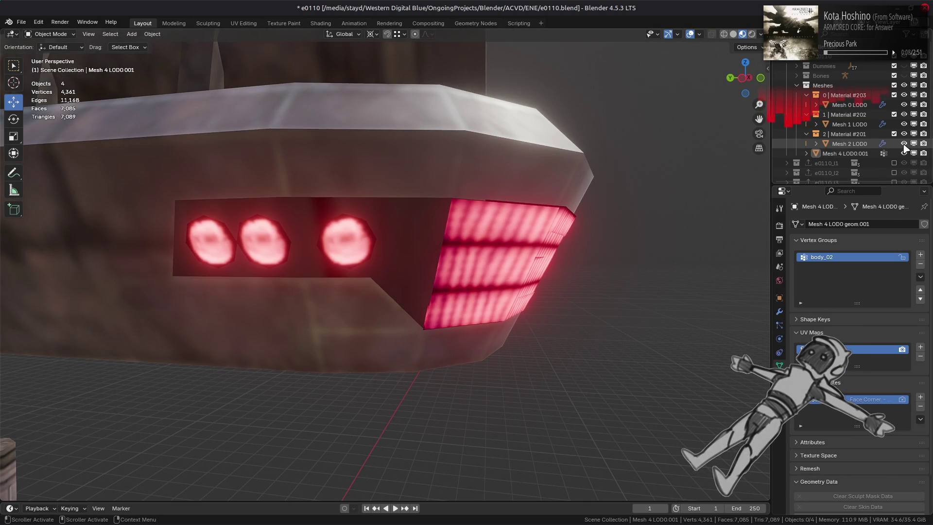
Orbit around the mech's head, hiding and restoring the grille mesh Mesh 4 LOD0.001 to compare
middle_click_drag(627, 209, 852, 155)
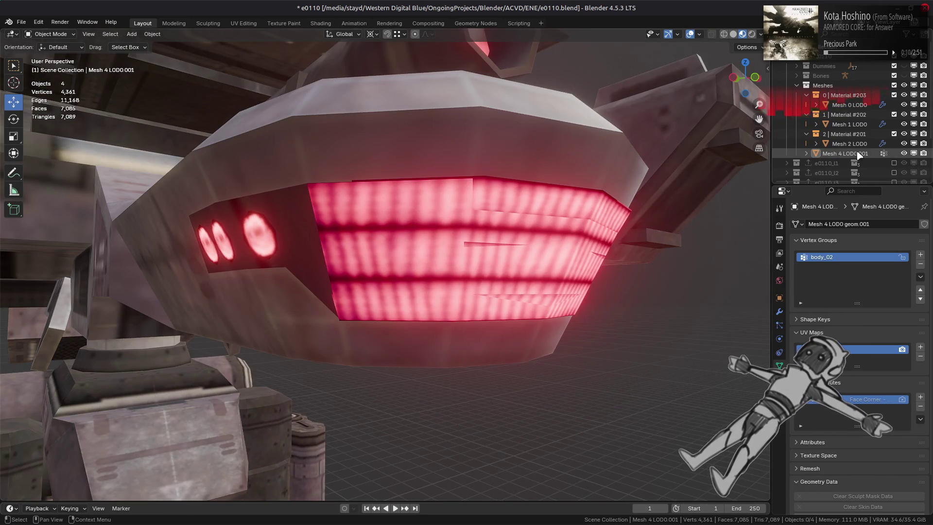
left_click(905, 153)
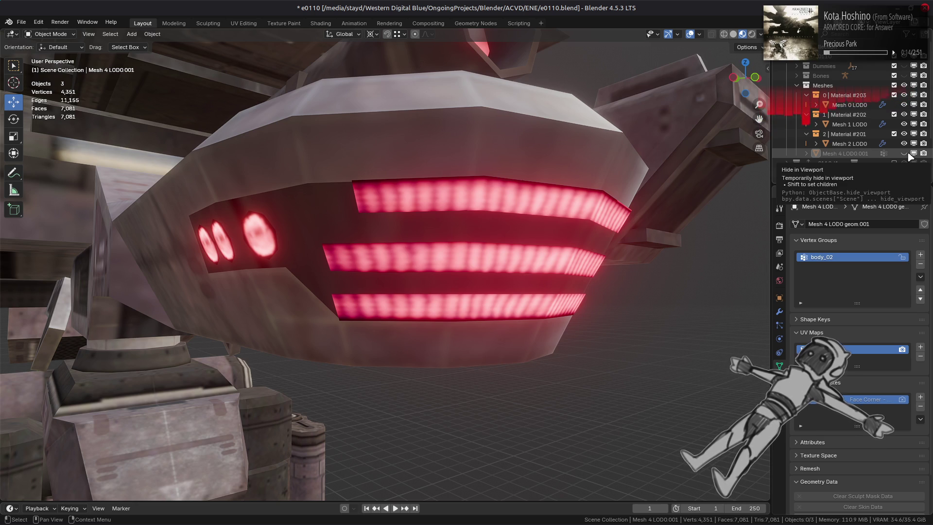
scroll(558, 190, "down", 4)
middle_click_drag(452, 236, 354, 239)
key("ctrl+z")
key("ctrl+z")
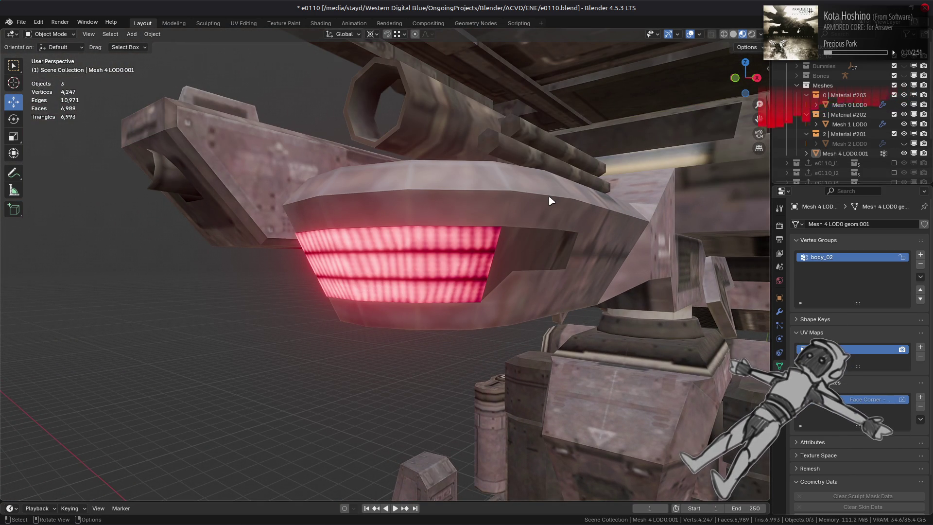
mouse_move(553, 200)
middle_mouse_down()
mouse_move(475, 218)
mouse_move(551, 219)
middle_mouse_up()
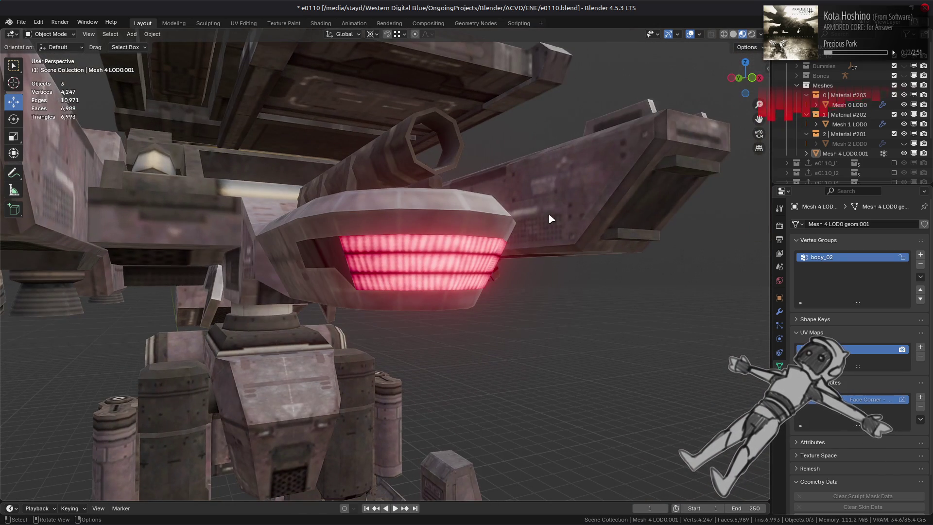
Hide Mesh 2 LOD0, keep the grille visible, and edit the grille in UV Editing
left_click(904, 153)
left_click(905, 144)
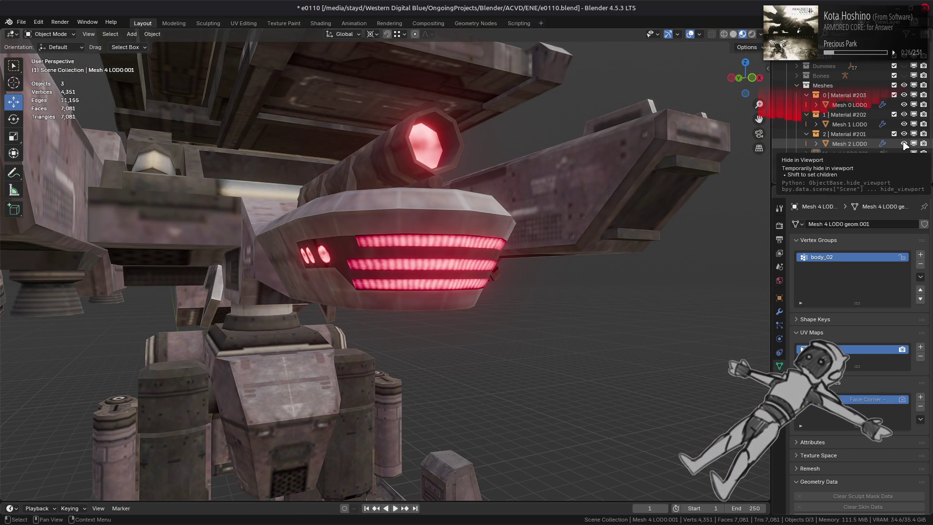
left_click(904, 144)
left_click(904, 153)
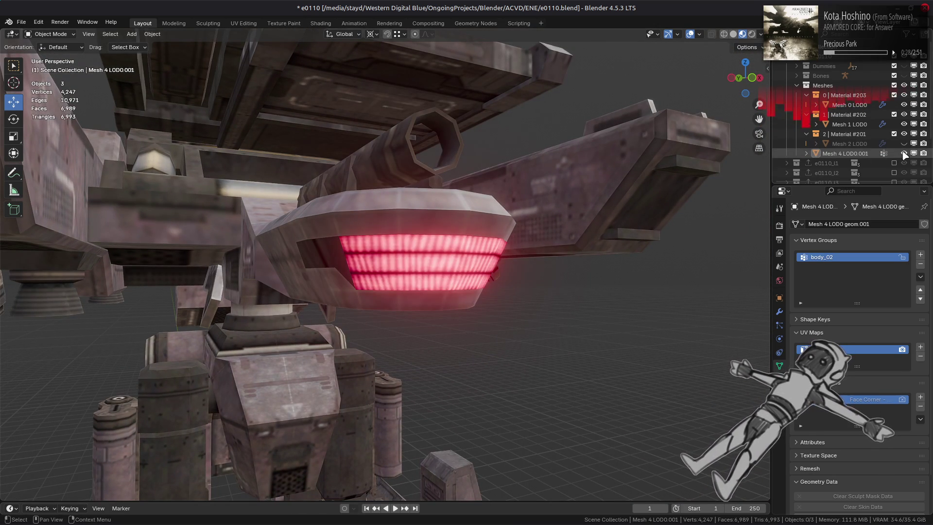
key("Tab")
left_click(245, 24)
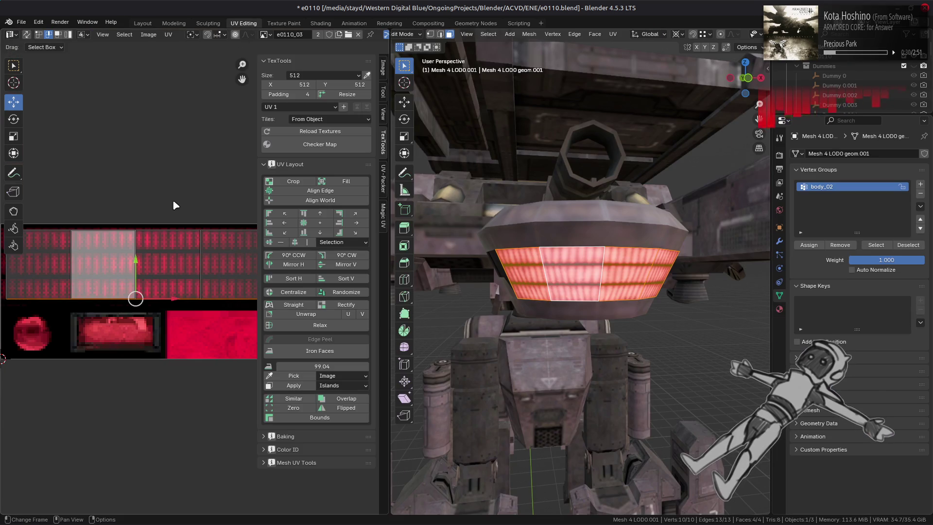
Select the whole UV strip in face mode and scale it vertically by 1.15625
key("3")
key("a")
scroll(159, 233, "up", 4)
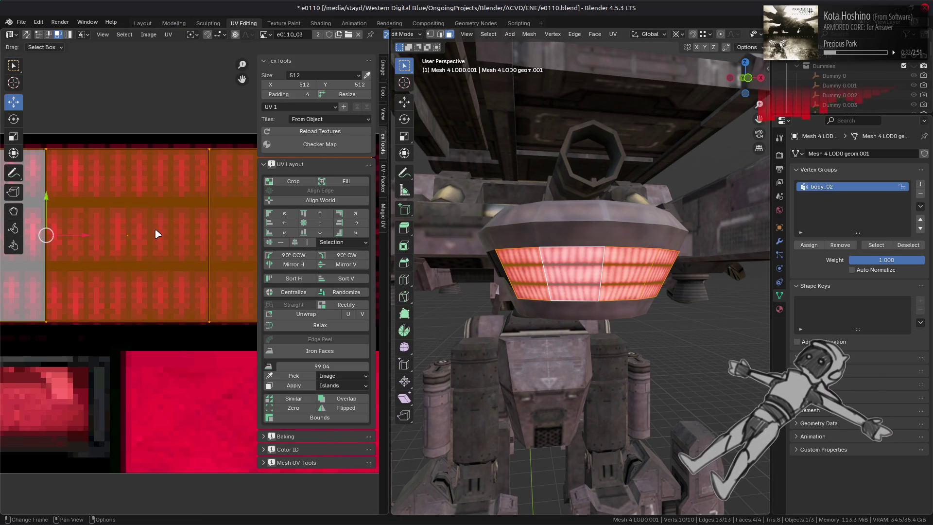
scroll(171, 225, "up", 2)
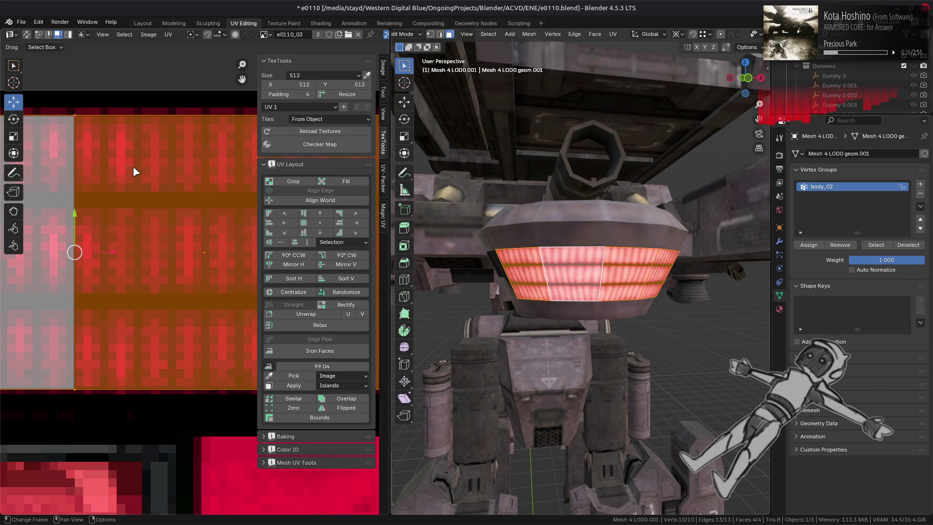
key("s")
key("y")
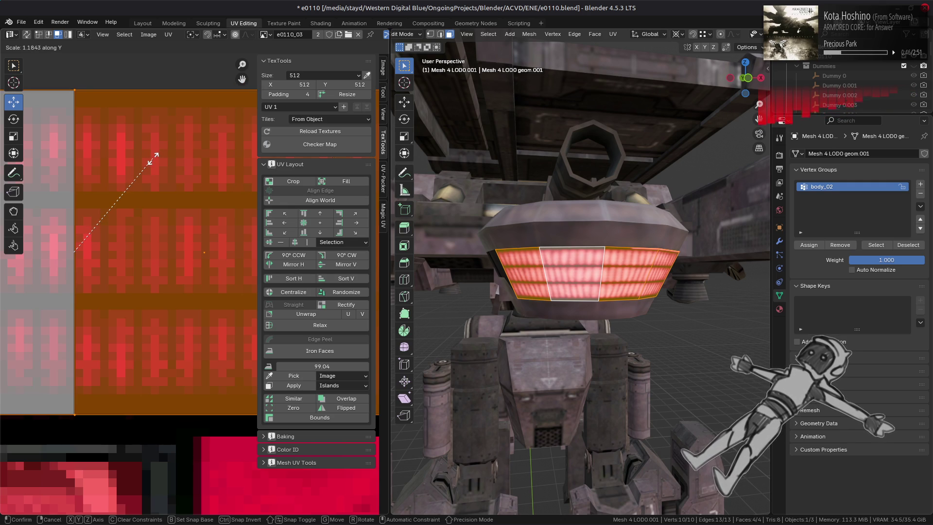
type("1")
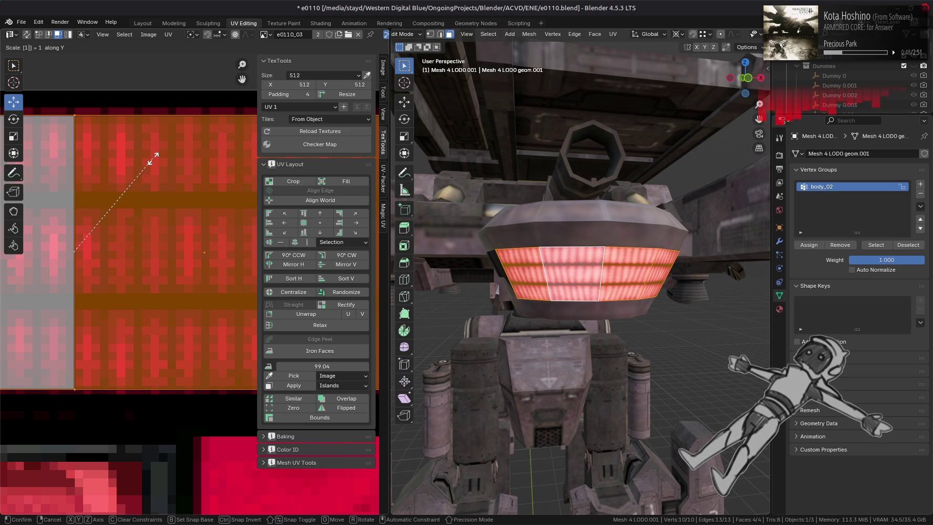
type(".15625")
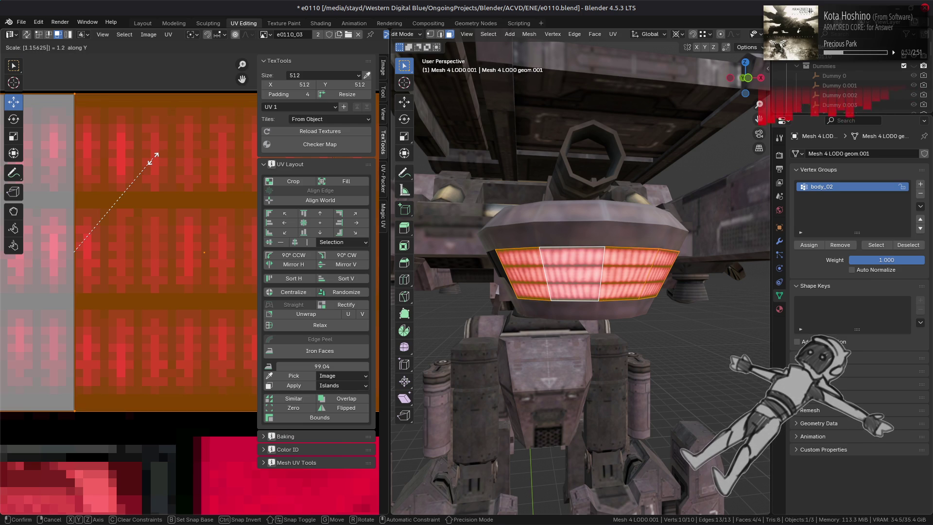
key("Return")
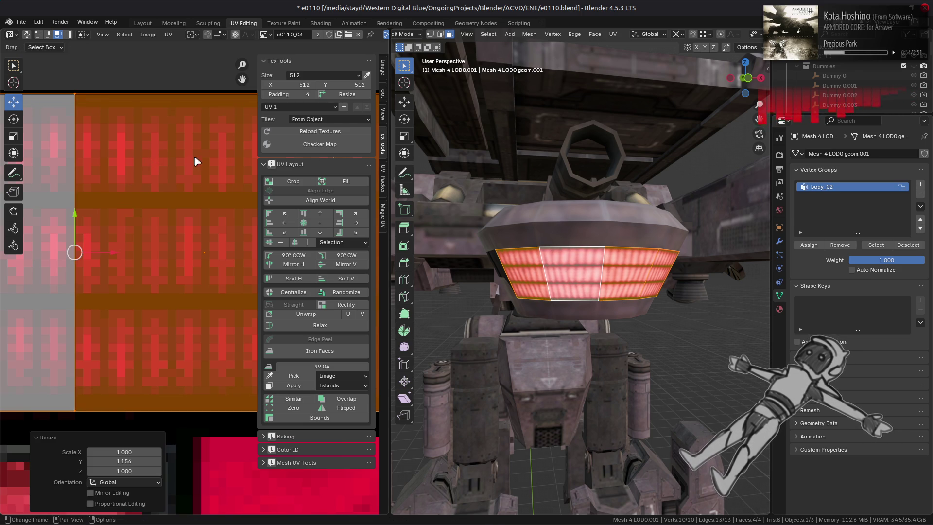
Back in Layout, orbit to a side view and toggle Mesh 4 LOD0.001 and Mesh 2 LOD0 visibility to compare
scroll(528, 203, "up", 2)
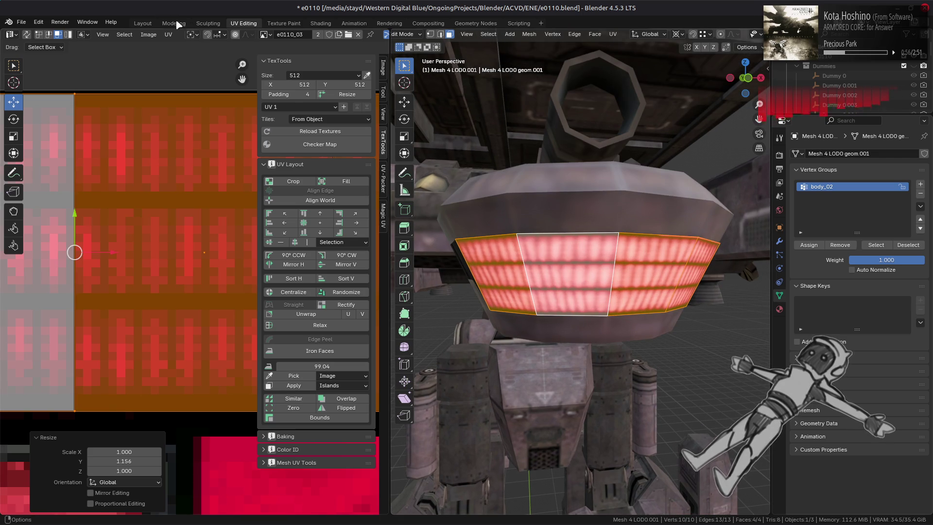
left_click(142, 23)
scroll(427, 231, "down", 5)
scroll(428, 231, "down", 3)
middle_click_drag(427, 231, 440, 260)
scroll(439, 260, "up", 5)
left_click(904, 154)
left_click(904, 143)
left_click(904, 143)
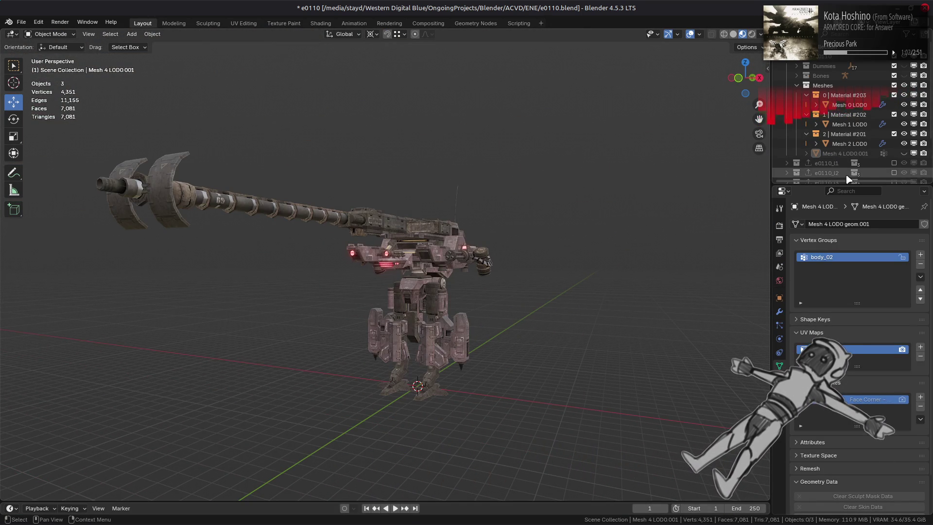
Toggle Mesh 4 LOD0.001 and Mesh 2 LOD0 visibility to compare, leaving Mesh 2 LOD0 hidden
left_click(905, 154)
left_click(904, 153)
left_click(904, 143)
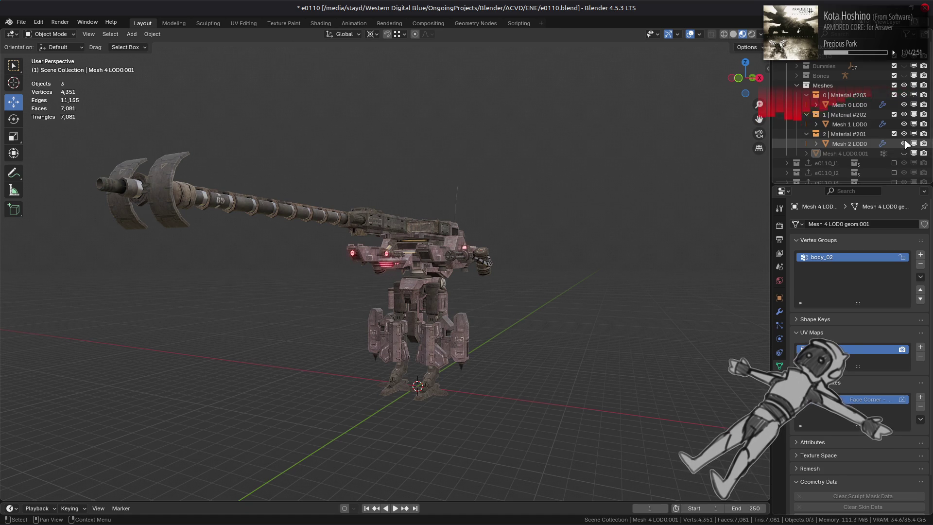
left_click(905, 144)
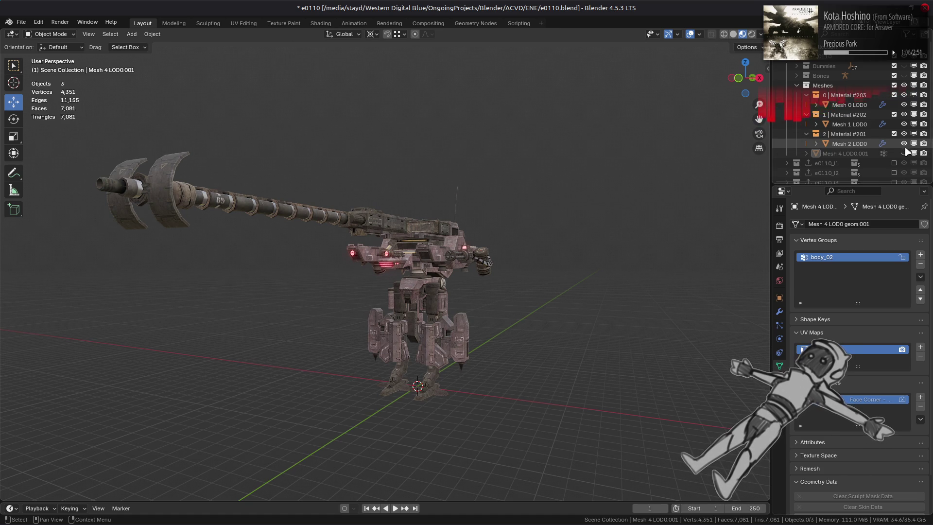
left_click(905, 144)
left_click(904, 153)
scroll(419, 276, "up", 5)
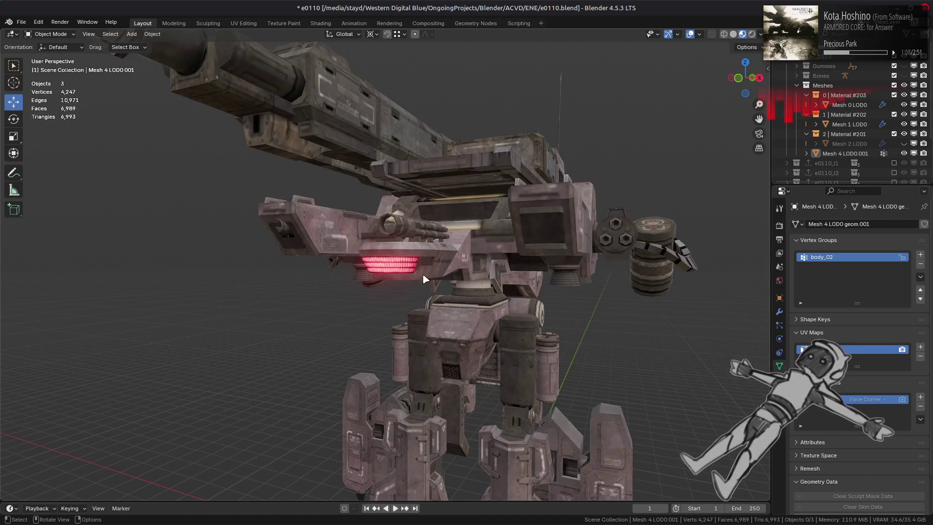
scroll(420, 271, "up", 4)
scroll(399, 264, "up", 5)
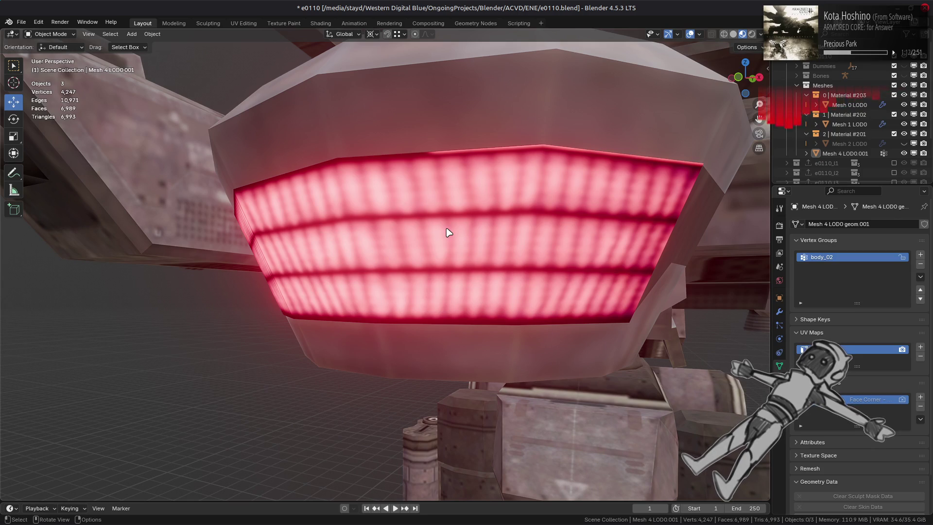
Select the glowing panel mesh, select its middle-left and right faces in Edit Mode, and view them in UV Editing
mouse_move(449, 233)
middle_mouse_down()
mouse_move(462, 212)
mouse_move(461, 223)
mouse_move(442, 221)
middle_mouse_up()
left_click(438, 103)
key("Tab")
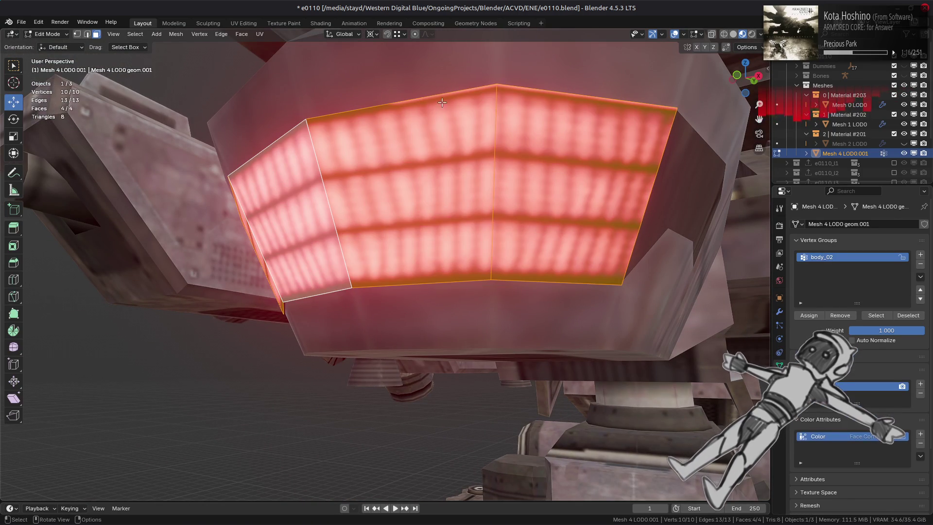
left_click(444, 118)
left_click(537, 138, "shift")
left_click(243, 23)
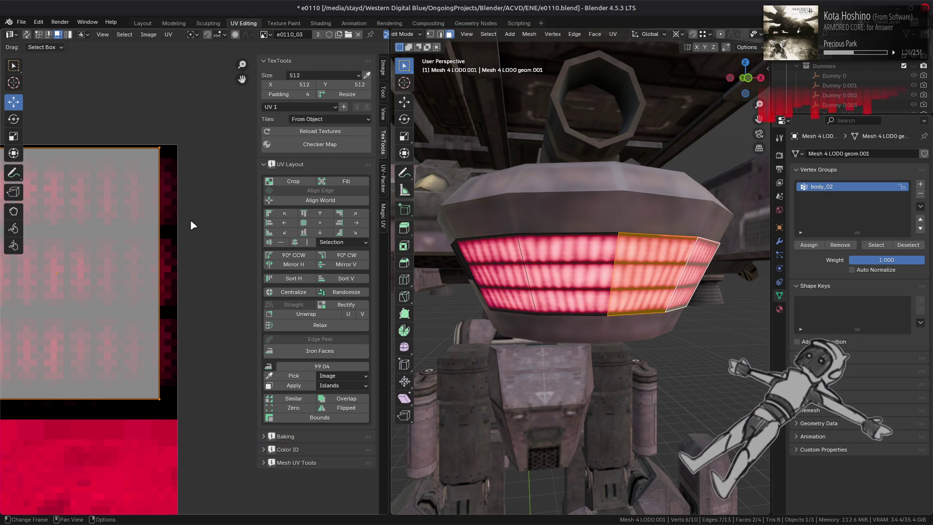
Inspect the selected UV islands over the texture's lower-left area, then return to Layout and switch to GIMP
scroll(92, 267, "down", 6)
mouse_move(88, 271)
middle_mouse_down()
mouse_move(183, 265)
mouse_move(106, 269)
middle_mouse_up()
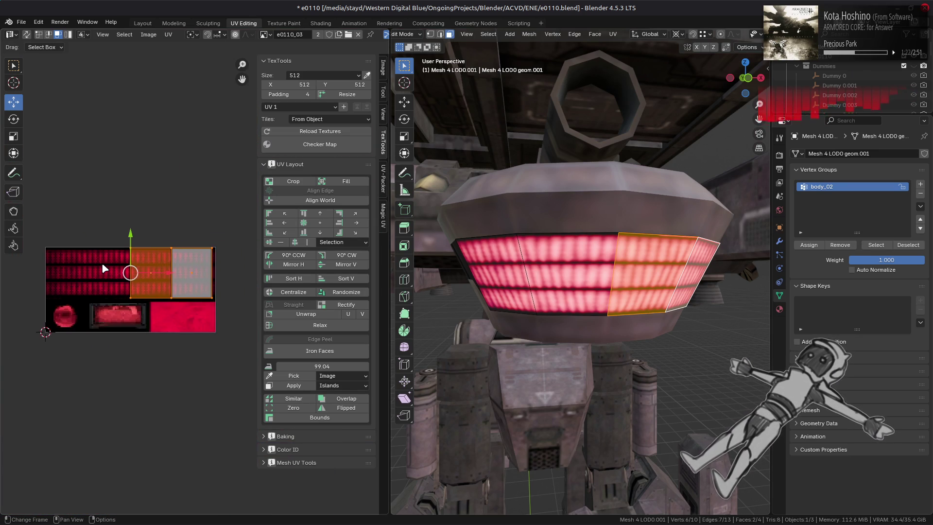
scroll(104, 265, "up", 6)
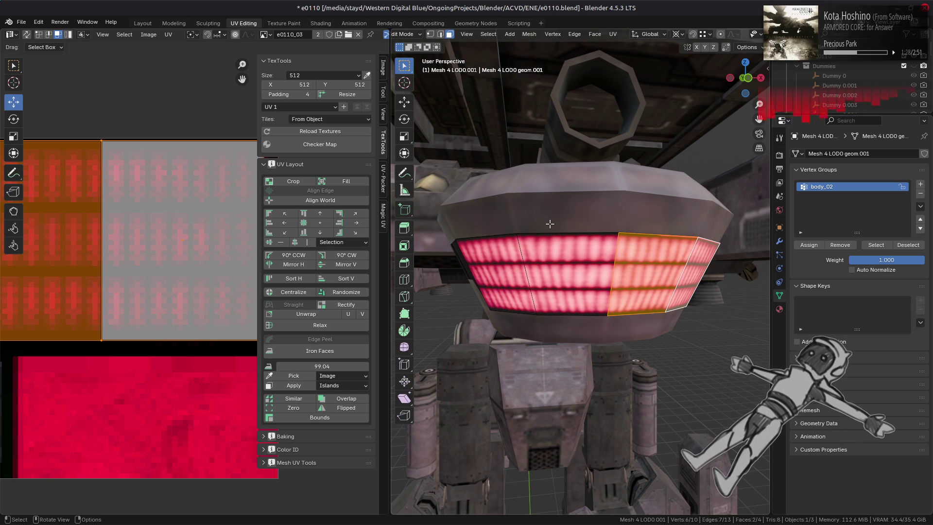
mouse_move(162, 296)
middle_mouse_down()
mouse_move(152, 210)
mouse_move(146, 286)
mouse_move(258, 277)
middle_mouse_up()
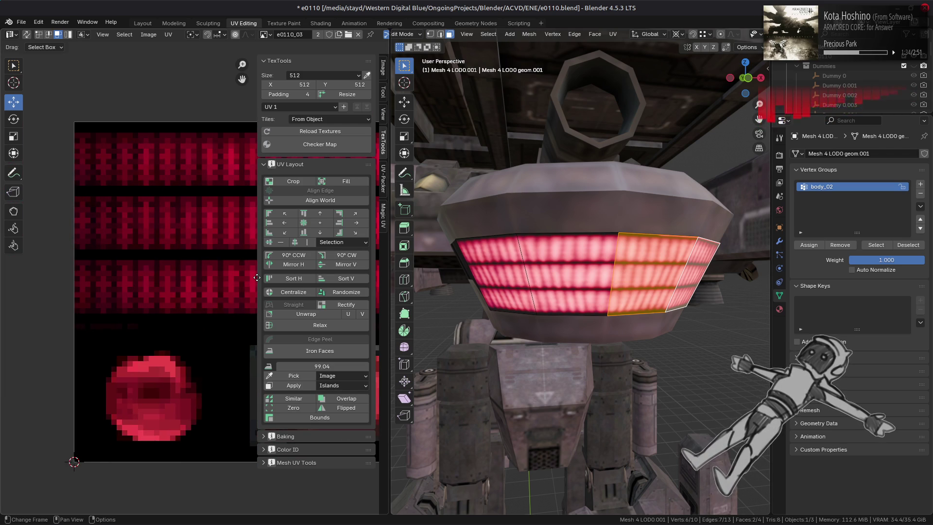
mouse_move(257, 278)
middle_mouse_down()
mouse_move(209, 248)
mouse_move(125, 248)
middle_mouse_up()
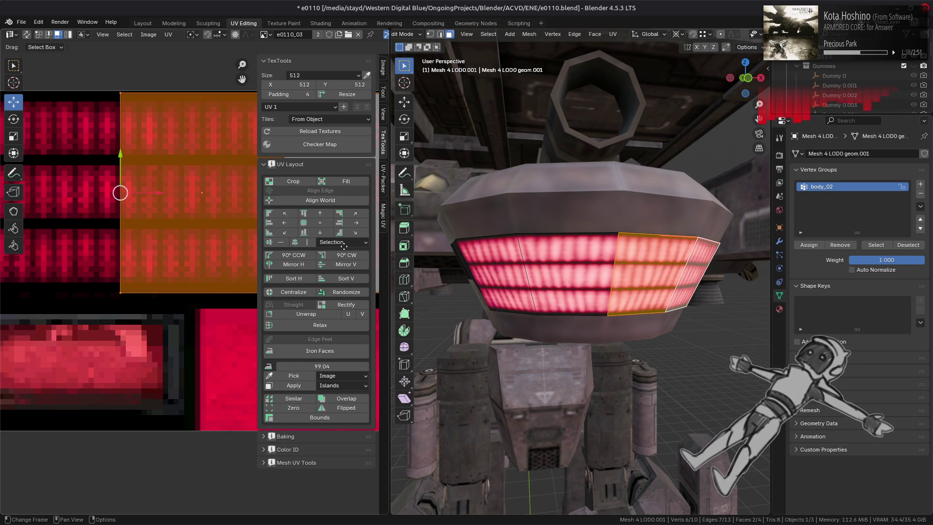
left_click(142, 23)
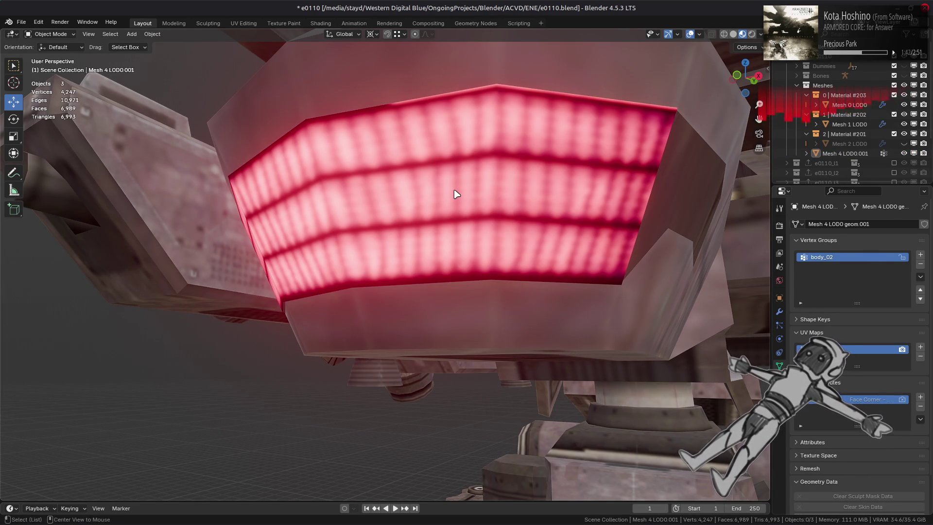
key("alt+Tab")
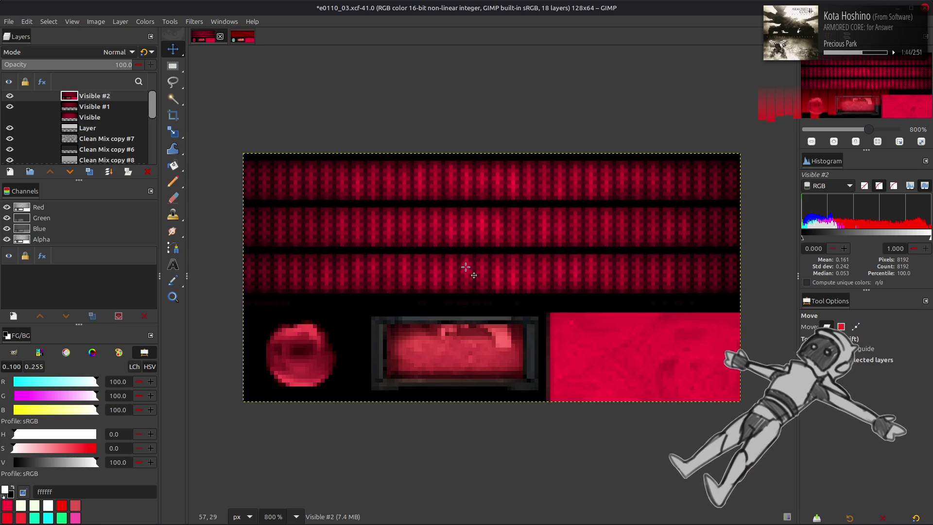
Resize the red block's layer boundary to 51×25 with a 2,2 offset
scroll(88, 127, "down", 5)
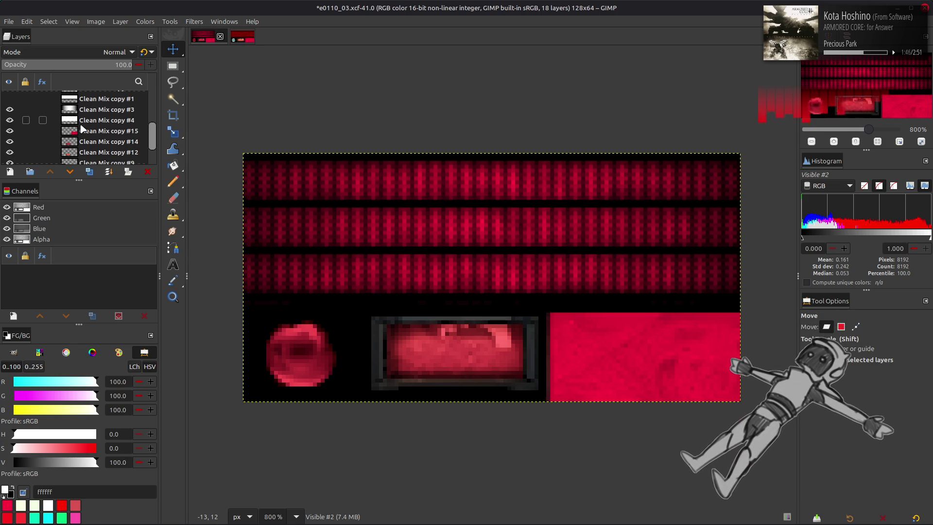
left_click(87, 118)
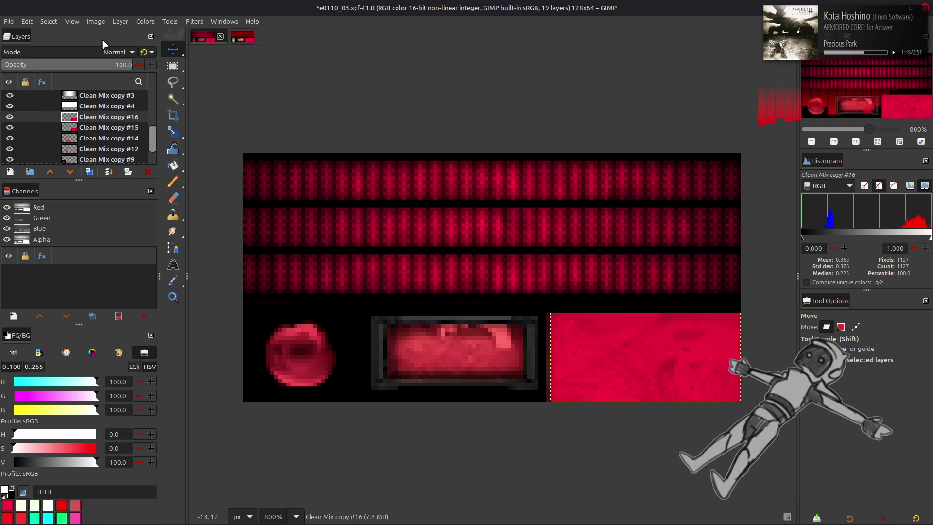
left_click(116, 21)
left_click(160, 153)
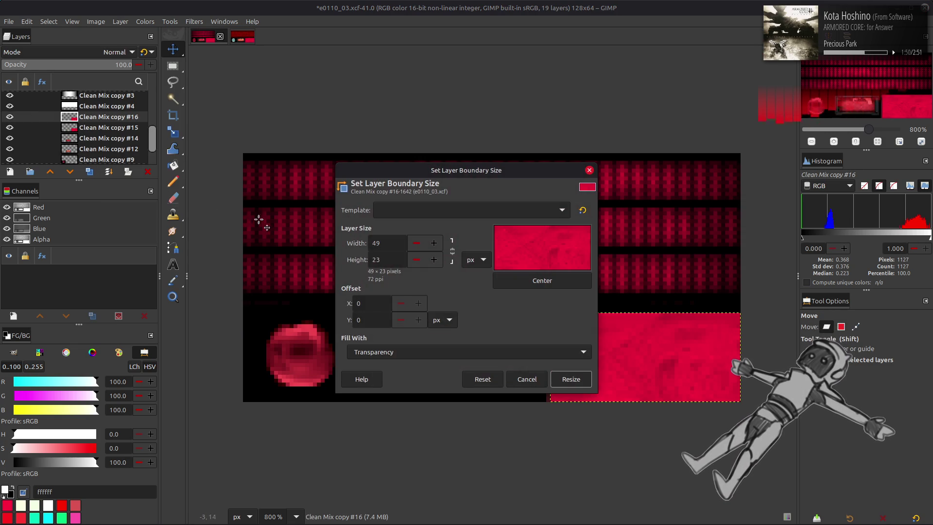
left_click(434, 259)
left_click(434, 259)
left_click_drag(535, 253, 541, 261)
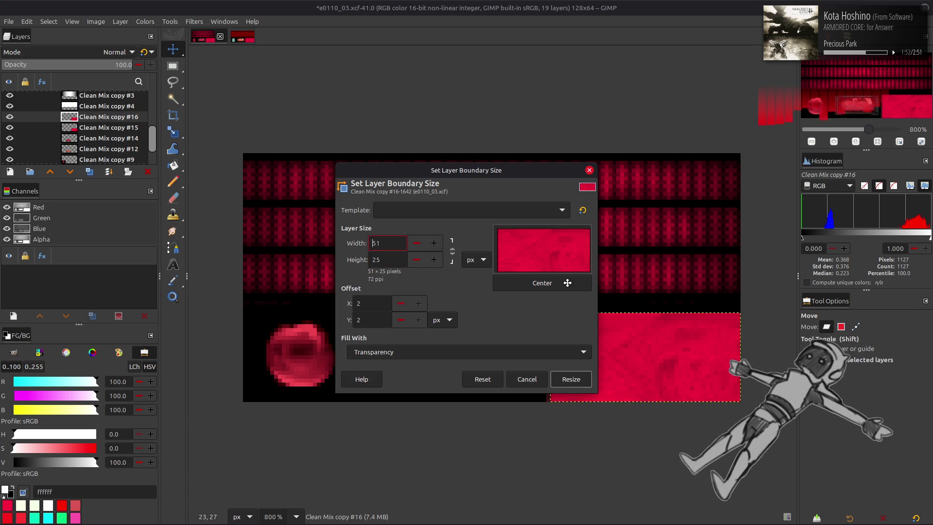
left_click(571, 379)
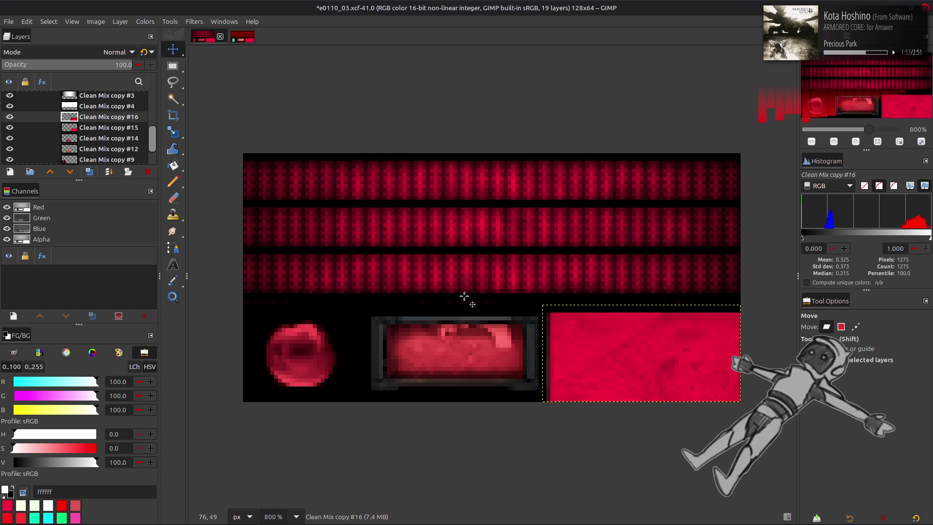
Darken the layer with Levels, delete the old Visible #2 layer, and create a new layer from visible
left_click(148, 22)
left_click(191, 128)
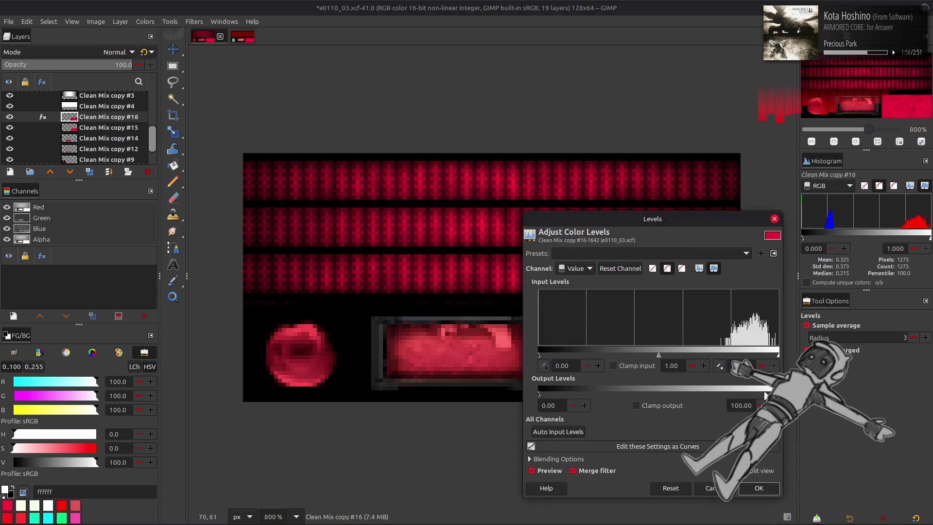
key("Return")
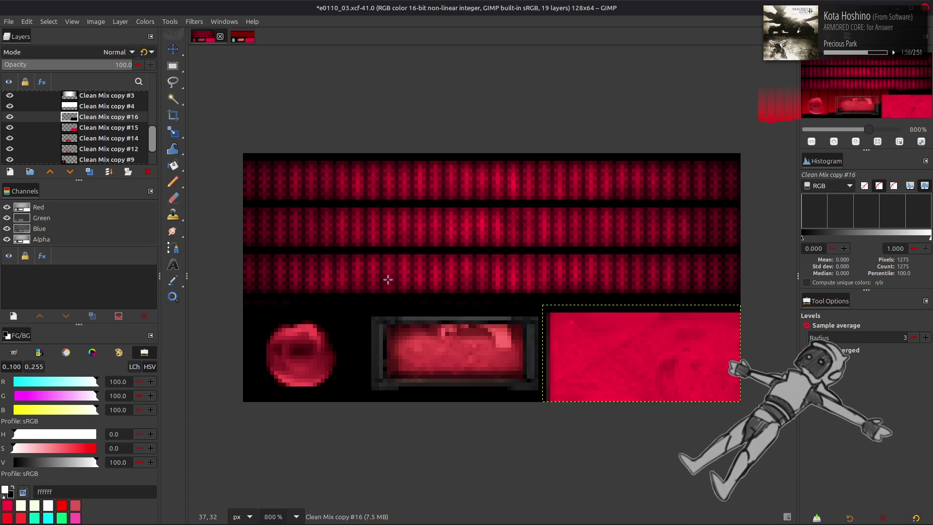
key("m")
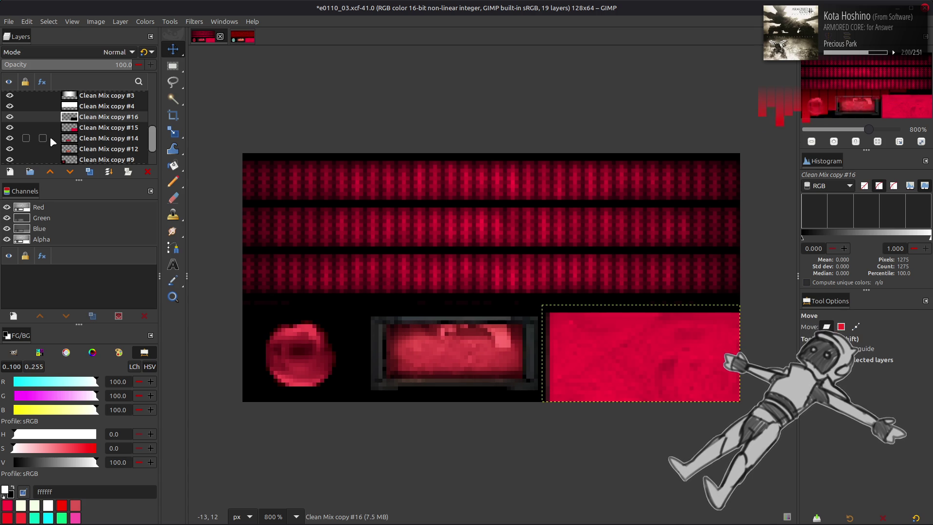
scroll(51, 144, "up", 5)
key("Home")
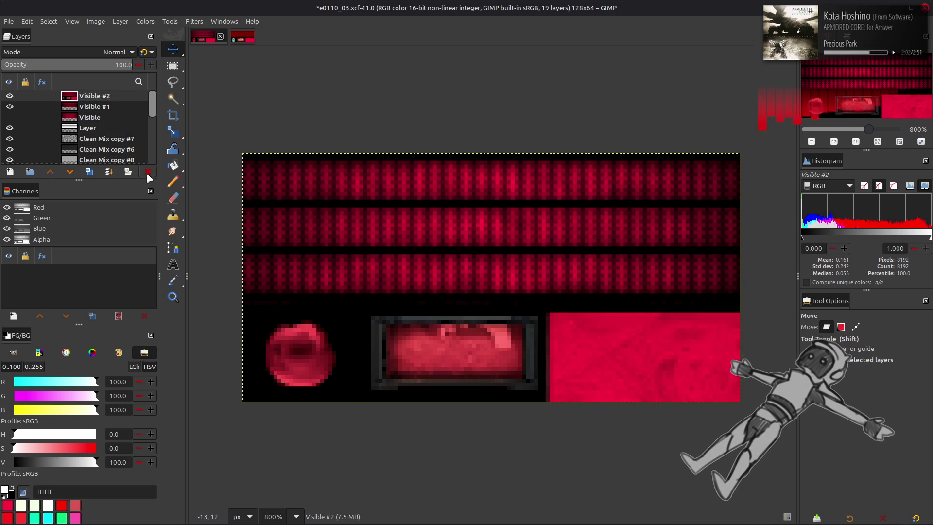
left_click(148, 174)
right_click(91, 98)
left_click(121, 178)
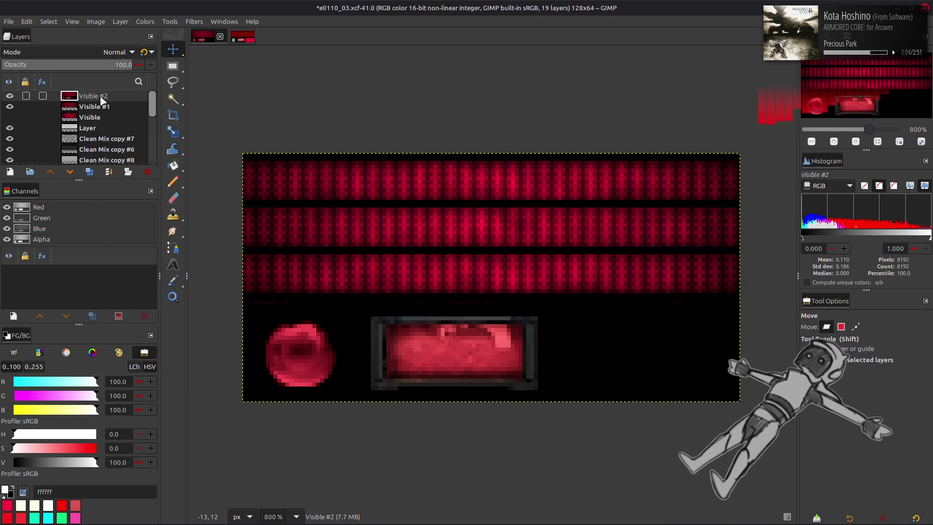
Overwrite e0110_03.dds with the updated texture, save the GIMP project, and return to Blender
left_click(9, 22)
left_click(83, 177)
key("ctrl+s")
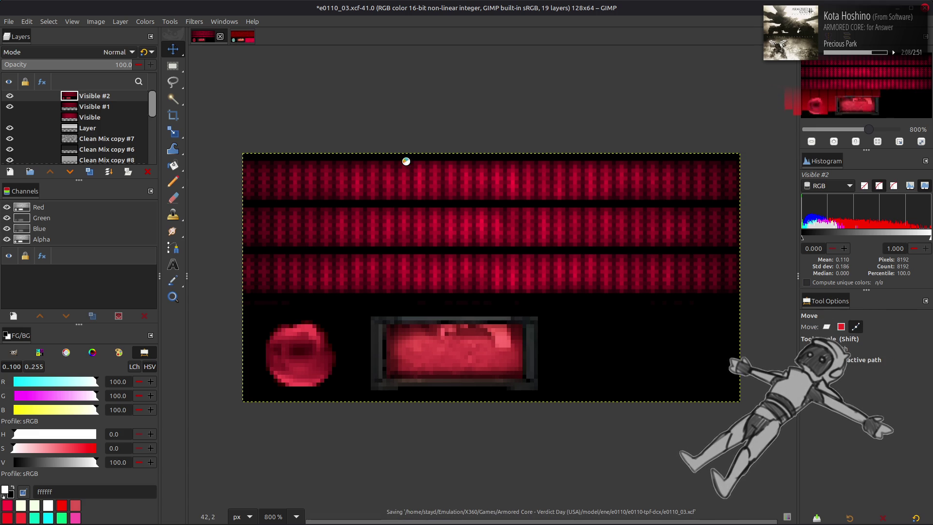
key("alt+Tab")
key("alt+r")
scroll(438, 195, "down", 5)
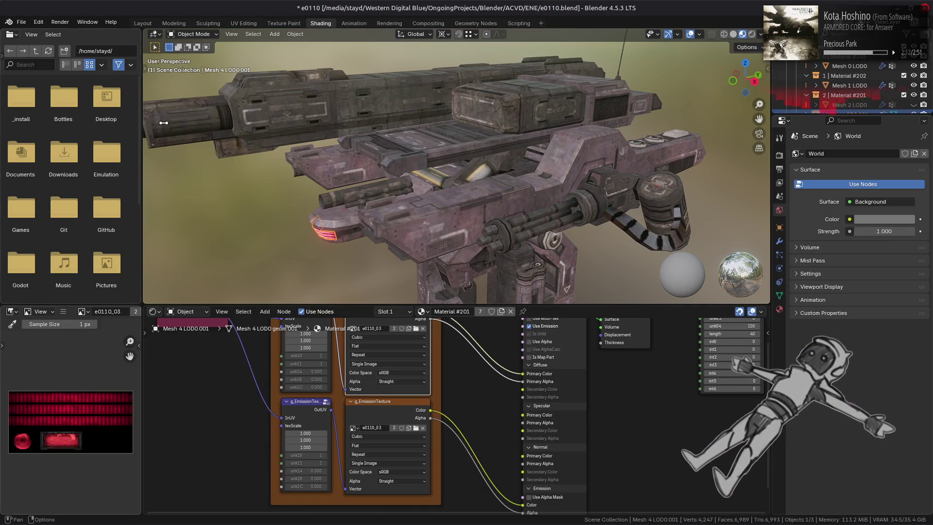
In Layout, give the grille a Triangulate modifier with Quad Method set to Beauty
left_click(142, 23)
key("alt+a")
mouse_move(374, 177)
middle_mouse_down()
mouse_move(412, 223)
mouse_move(438, 229)
middle_mouse_up()
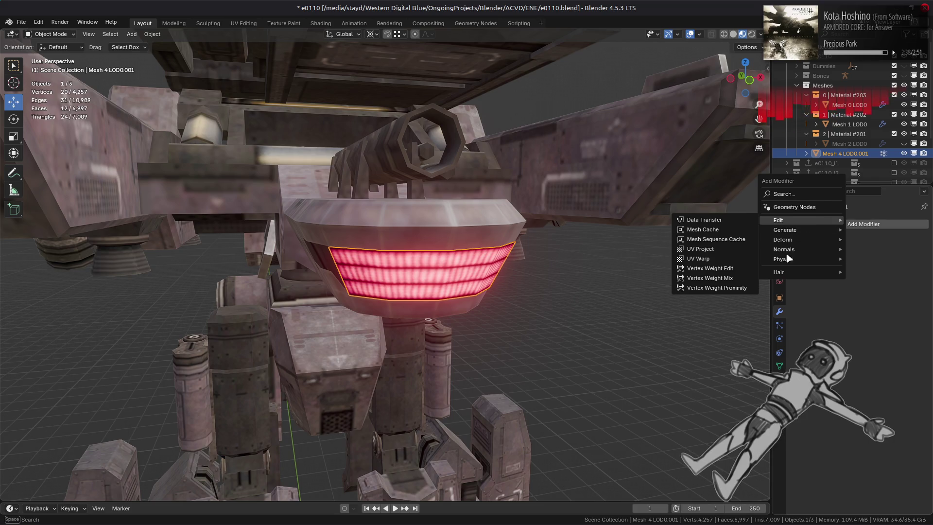
mouse_move(794, 233)
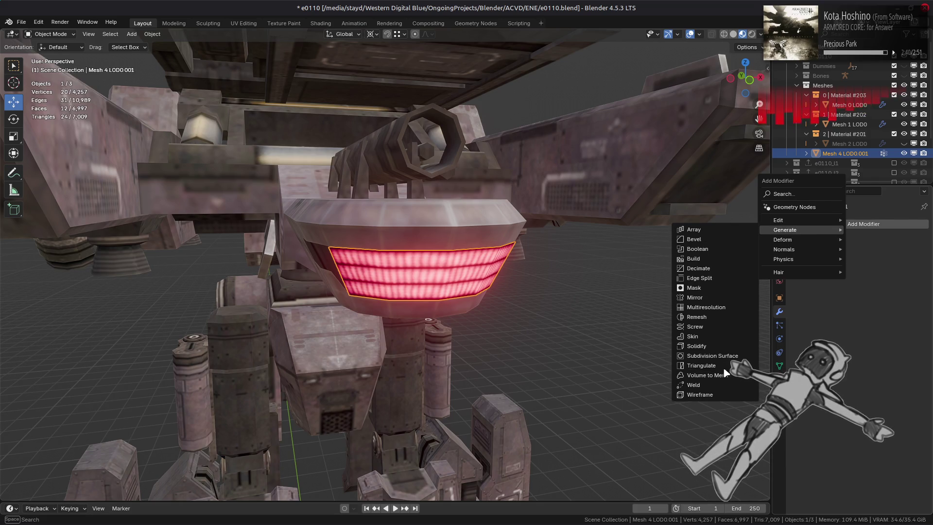
left_click(715, 366)
left_click(875, 277)
left_click(870, 286)
Add a Weighted Normal modifier to the grille and reveal the hidden Mesh 2 LOD0
left_click(856, 246)
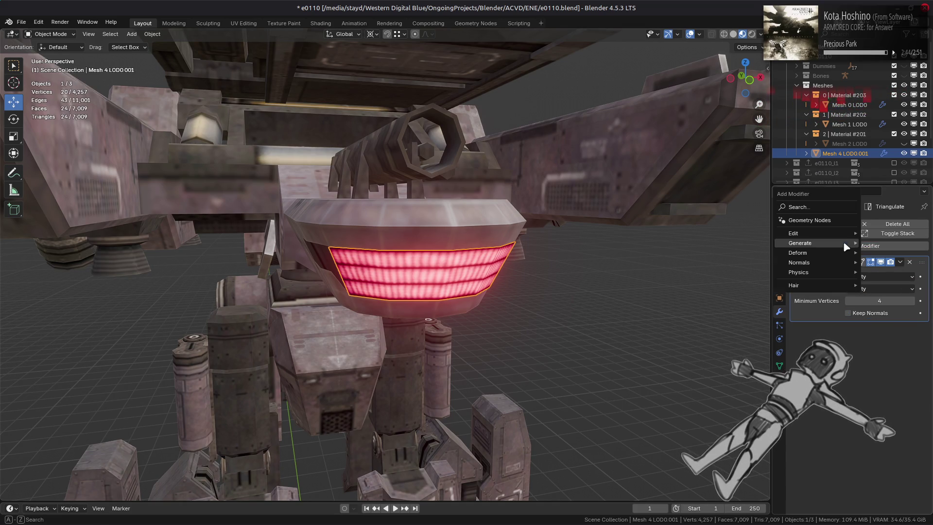
mouse_move(817, 262)
left_click(762, 272)
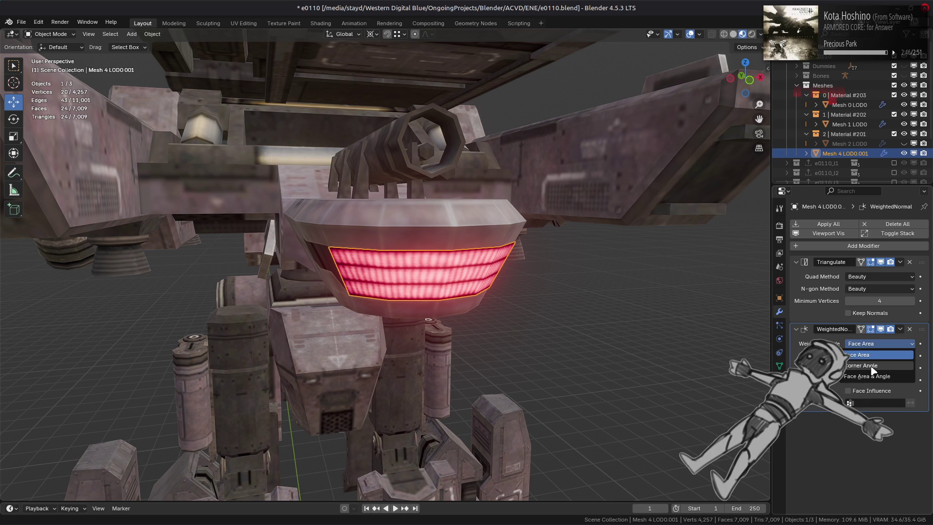
scroll(521, 233, "down", 2)
middle_click_drag(521, 233, 509, 227)
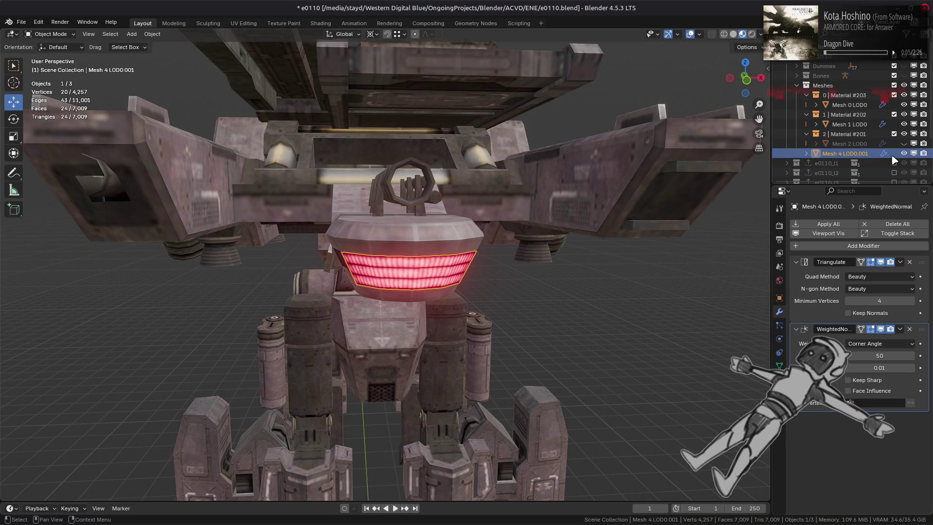
key("alt+h")
Remove Mesh 2 LOD0's Triangulate modifier and duplicate the mesh in place as a backup
left_click(843, 144)
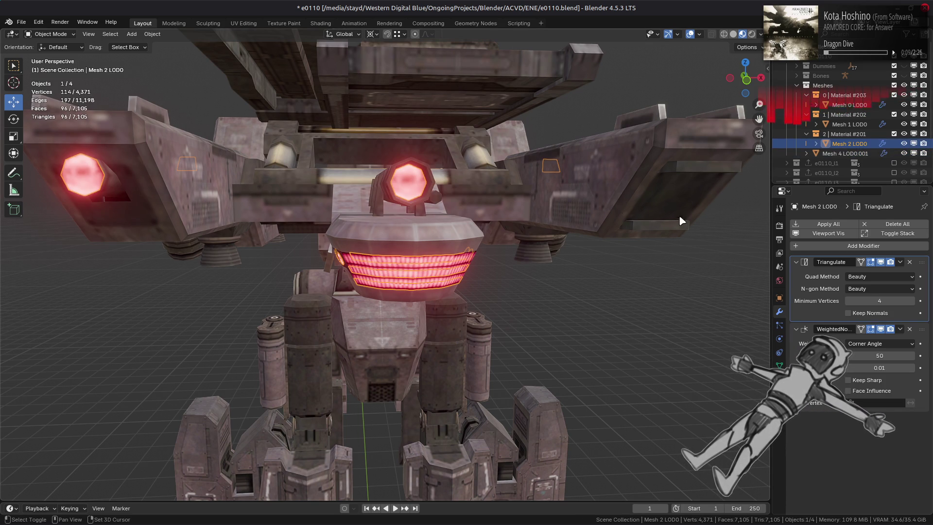
left_click(910, 262)
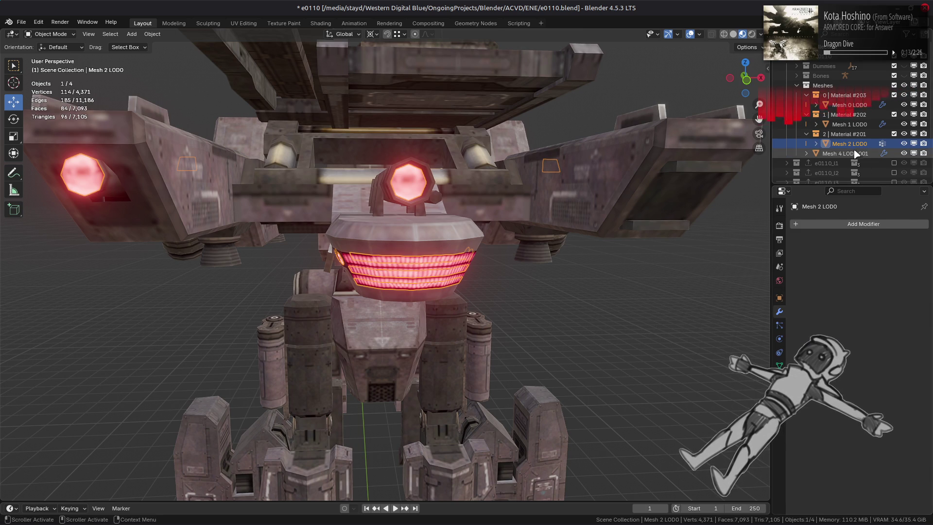
key("shift+d")
key("Escape")
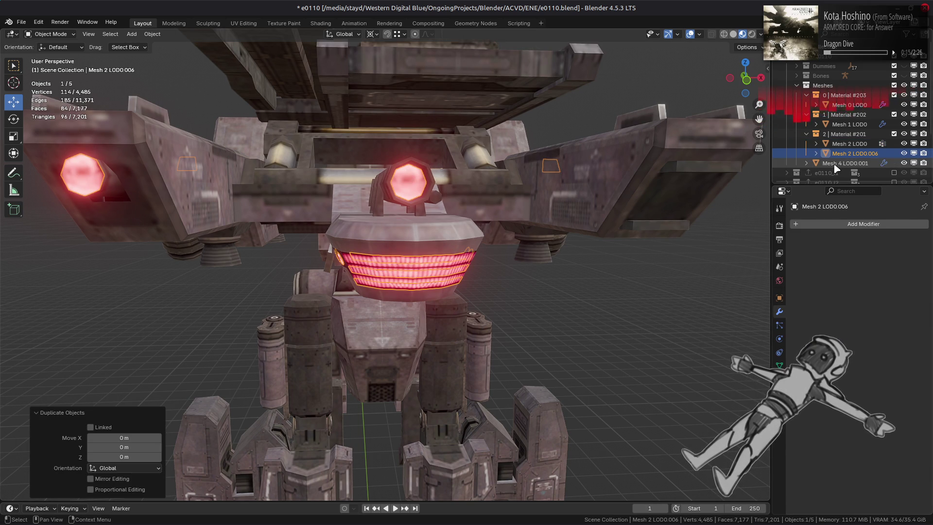
Rename the duplicate 'Mesh 2 LOD0 og', move it into Meshes, and disable it in viewports
key("F2")
key("BackSpace")
key("BackSpace")
key("BackSpace")
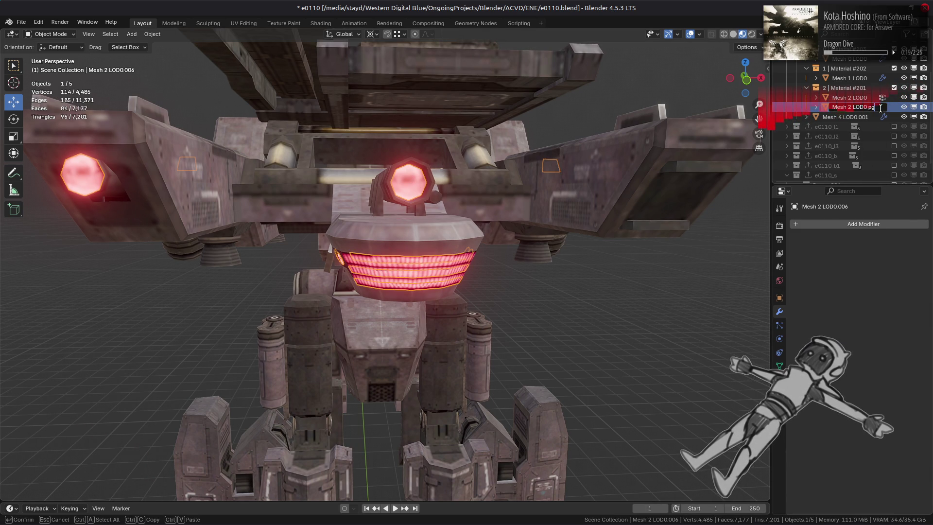
key("Return")
double_click(869, 108)
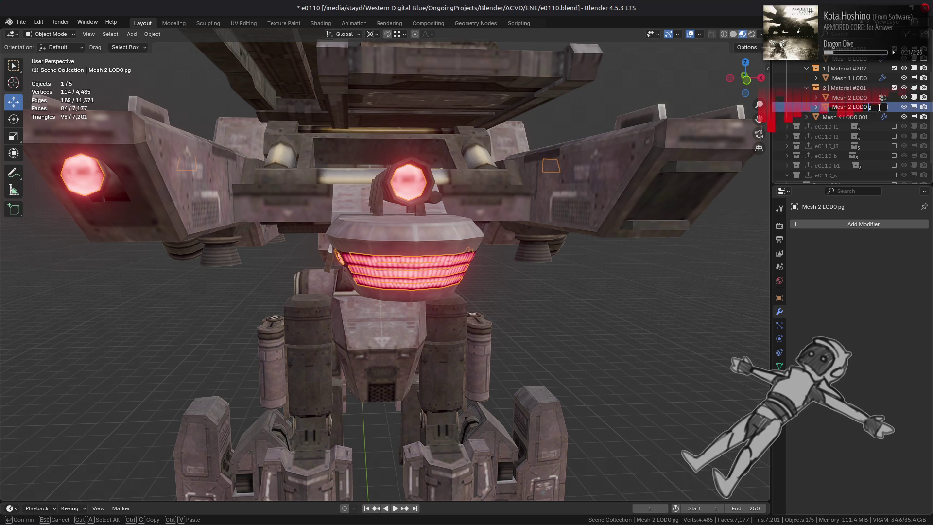
key("BackSpace")
key("BackSpace")
type("og")
key("Return")
scroll(870, 121, "up", 3)
left_click_drag(854, 153, 832, 87)
scroll(882, 136, "down", 2)
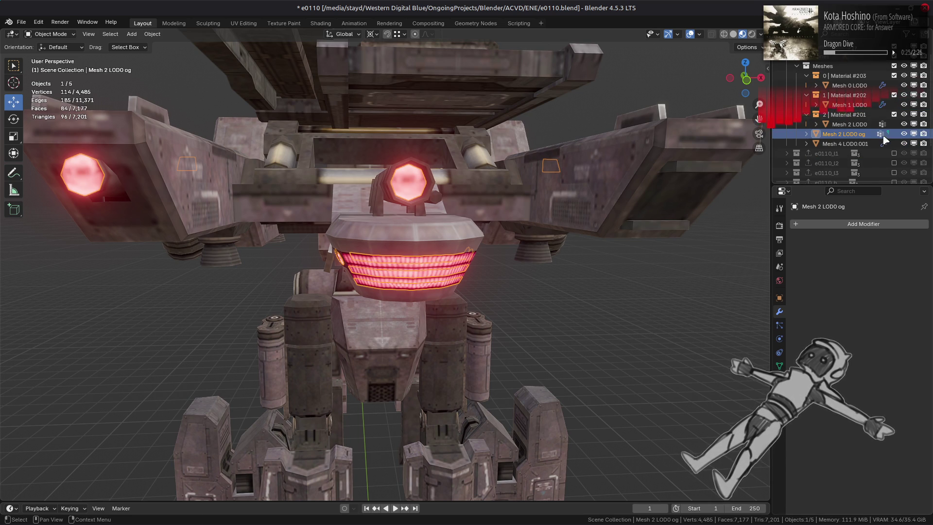
left_click(914, 134)
Select Mesh 2 LOD0, hide the Mesh 4 LOD0.001 grille, and enter Edit Mode framed on the selection
left_click(849, 124)
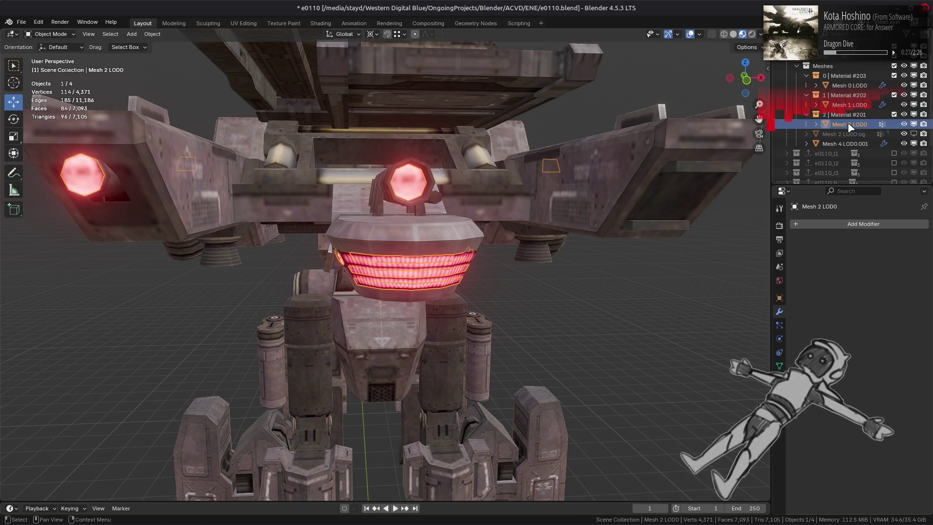
left_click(905, 143)
key("Tab")
key("KP_Decimal")
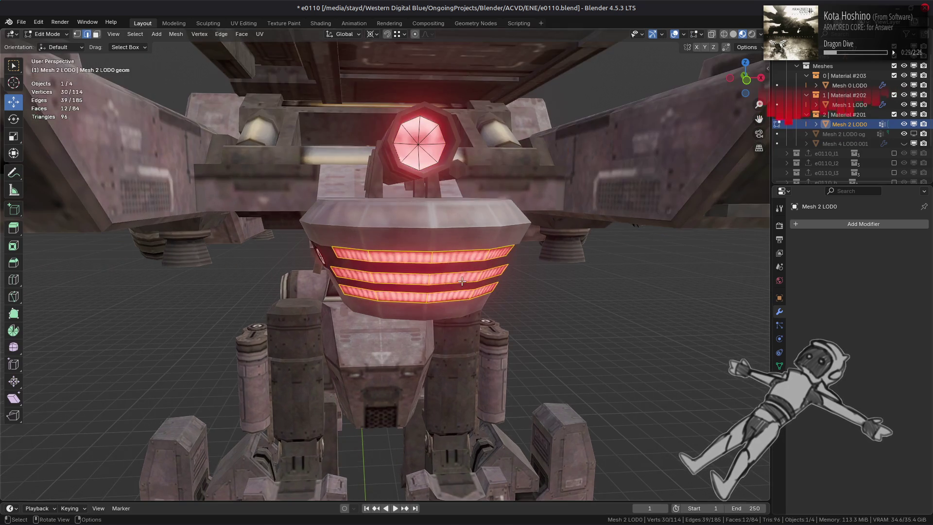
Select the old grille faces of Mesh 2 LOD0 as a linked set and delete them
middle_click_drag(559, 272, 459, 261)
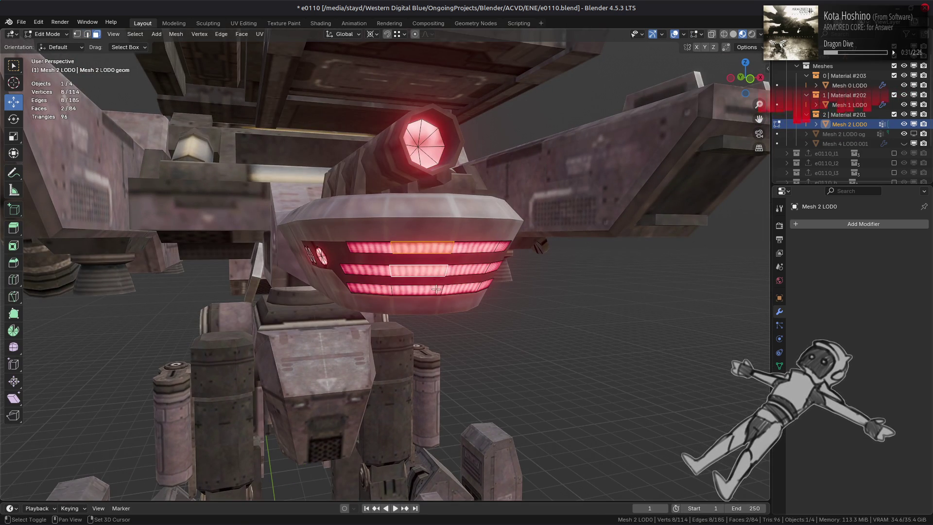
key("ctrl+l")
right_click(451, 296)
left_click(400, 480)
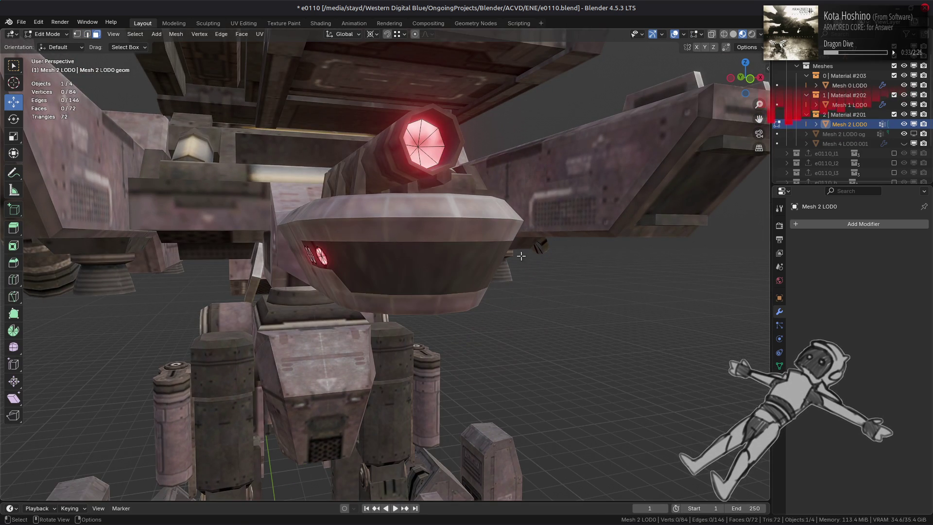
key("Tab")
Unhide the grille and compare its materials, vertex groups and UV maps with Mesh 2 LOD0's
left_click(904, 144)
left_click(846, 143)
left_click(779, 380)
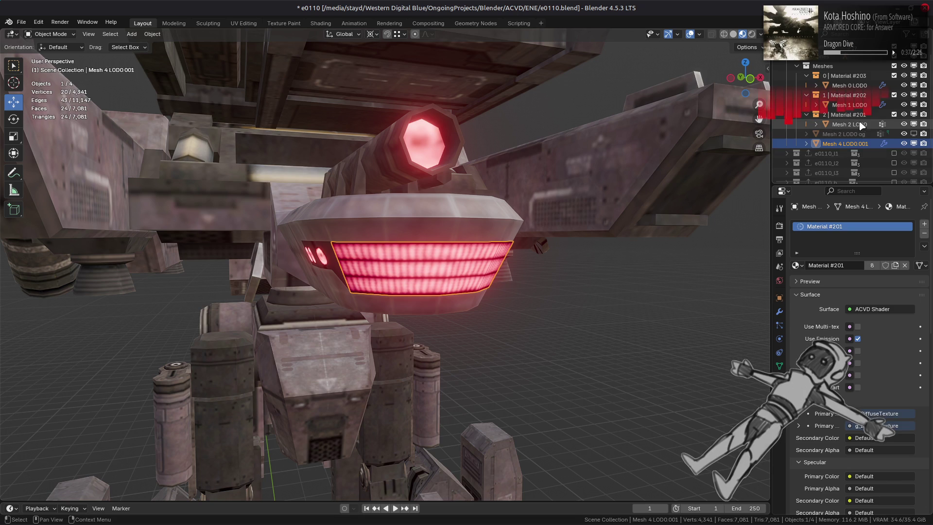
left_click(850, 124)
left_click(779, 365)
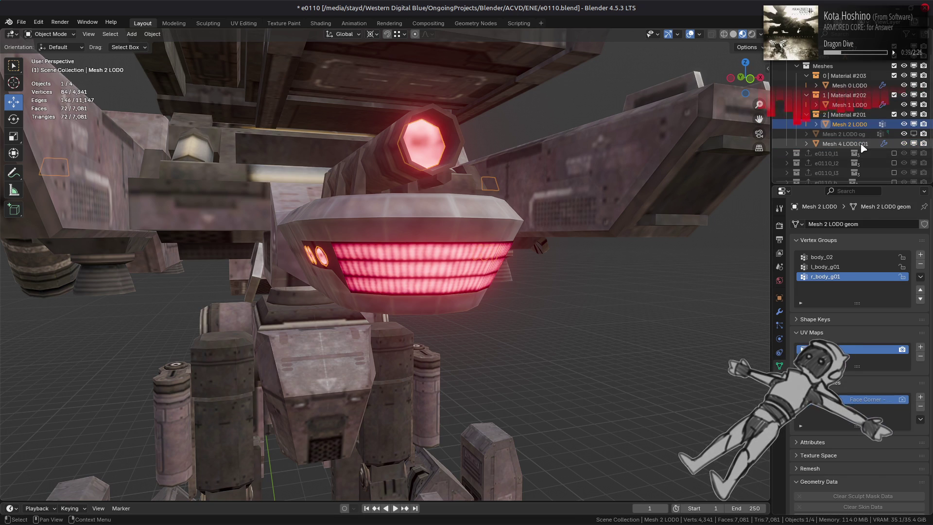
left_click(848, 134)
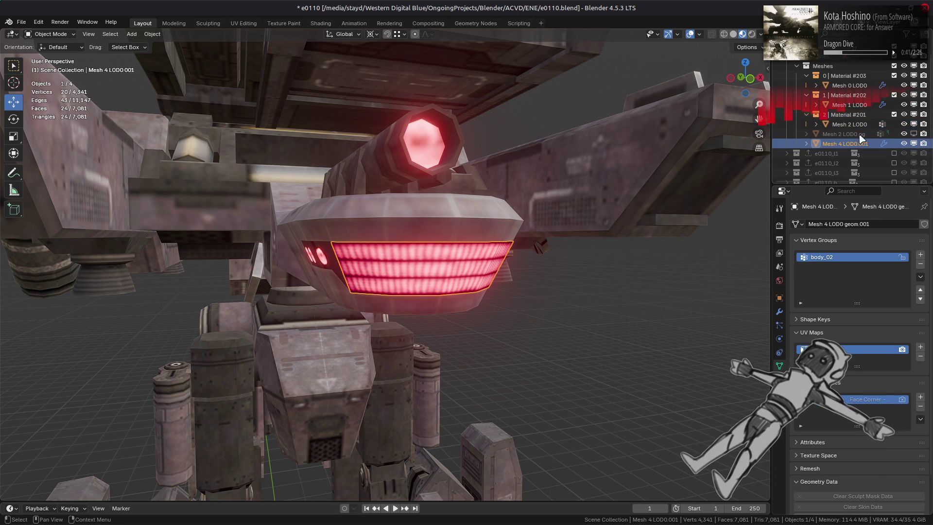
left_click(860, 124)
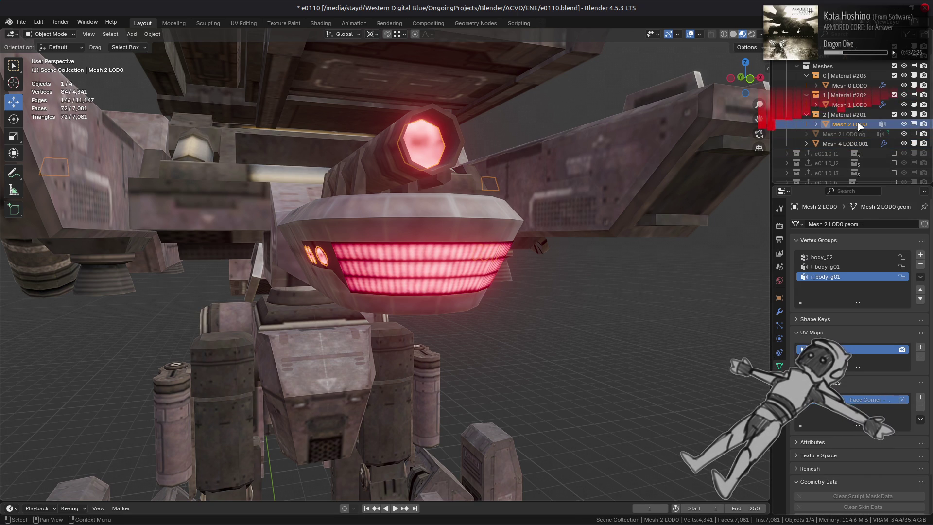
left_click(849, 144)
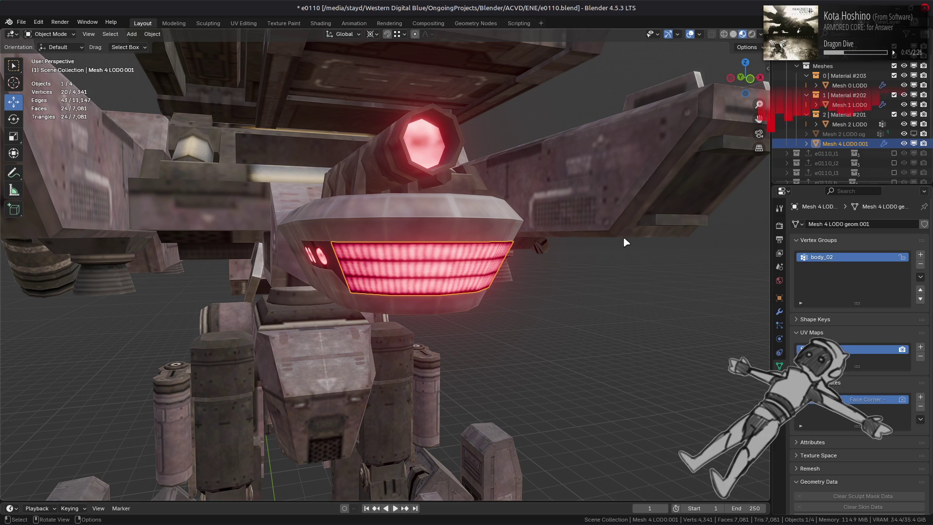
key("Tab")
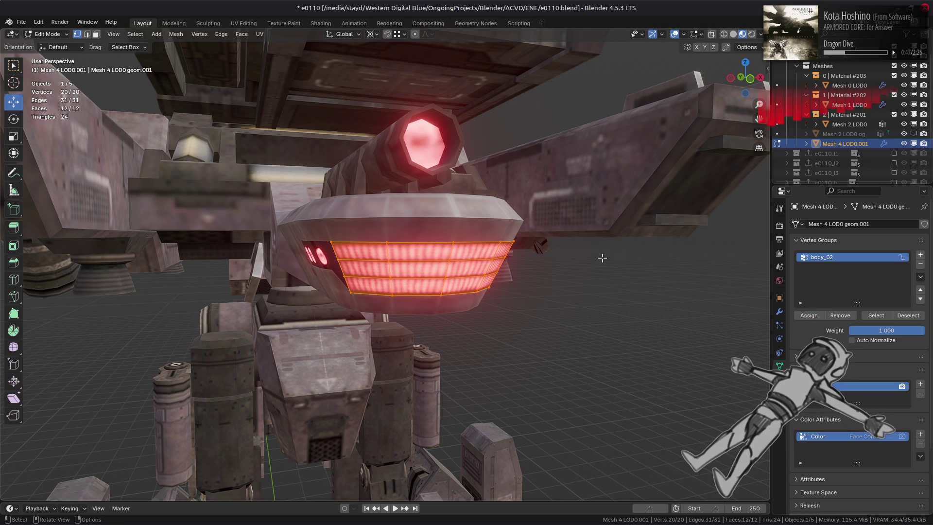
key("Tab")
Join the Mesh 4 LOD0.001 grille into Mesh 2 LOD0 as the active object
left_click(849, 125)
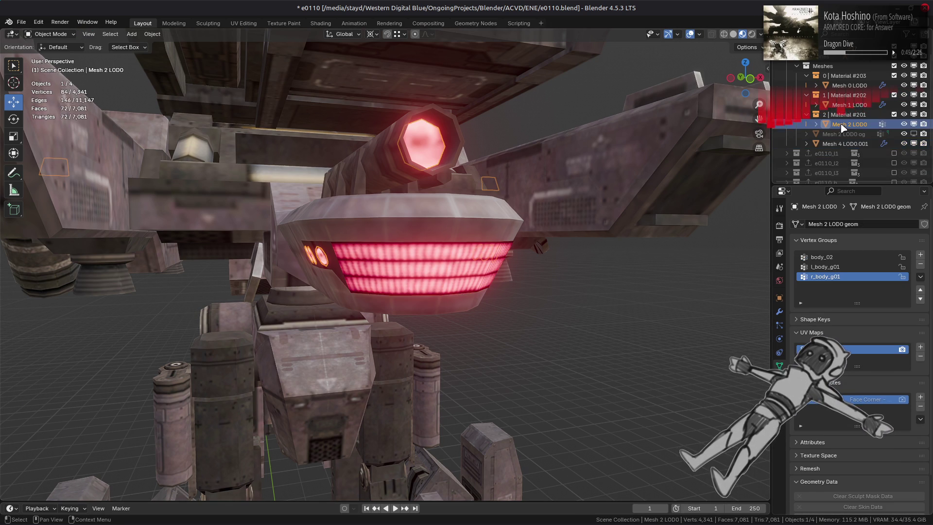
left_click(839, 144, "ctrl")
left_click(850, 125, "ctrl")
right_click(565, 237)
left_click(569, 243)
left_click(780, 311)
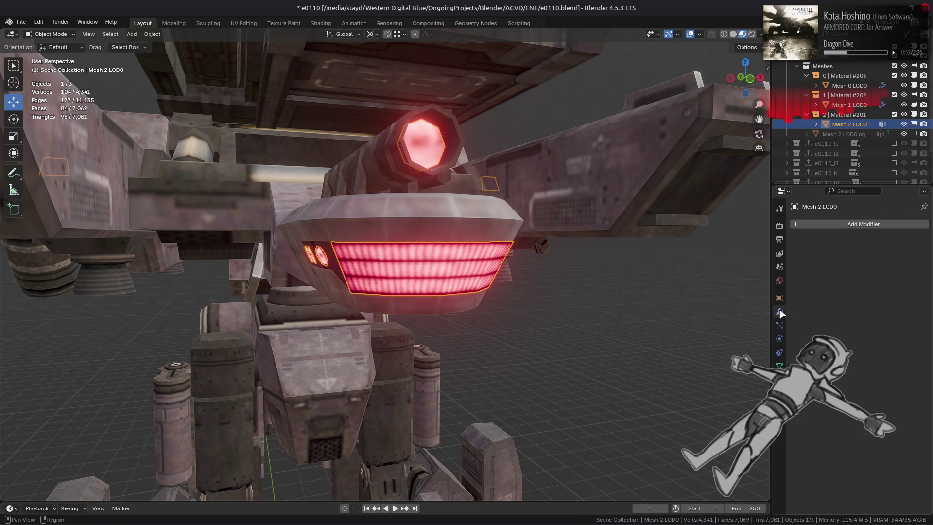
Undo and redo the join, then add Triangulate and Corner Angle Weighted Normal modifiers to Mesh 2 LOD0
key("ctrl+z")
key("ctrl+shift+z")
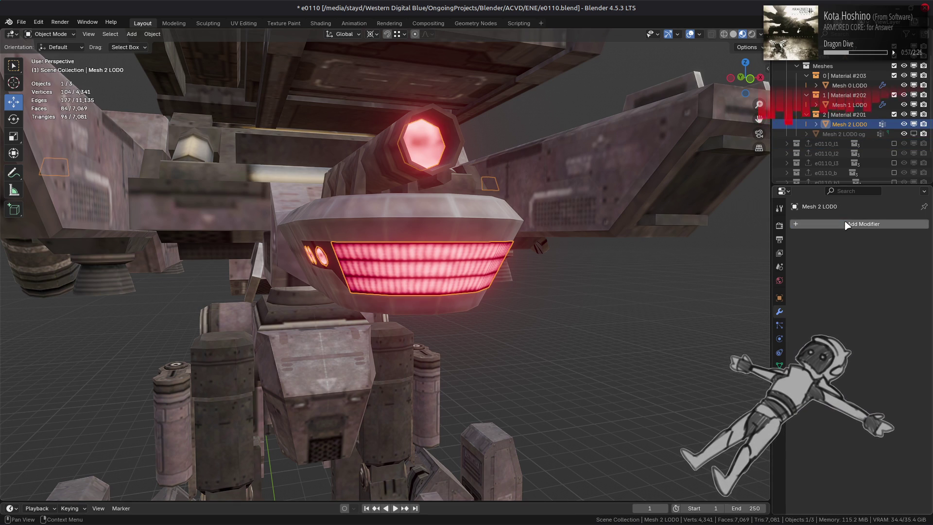
left_click(849, 224)
mouse_move(848, 225)
mouse_move(802, 203)
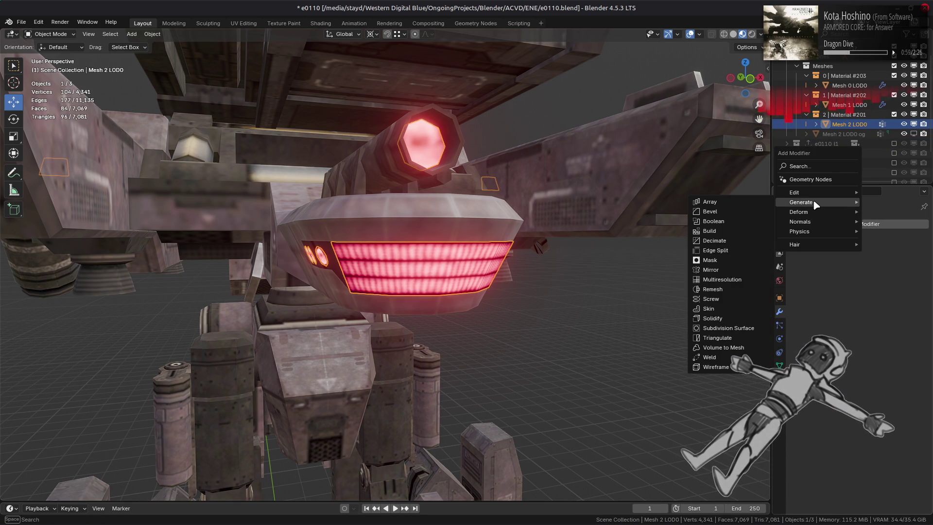
left_click(739, 339)
left_click(856, 245)
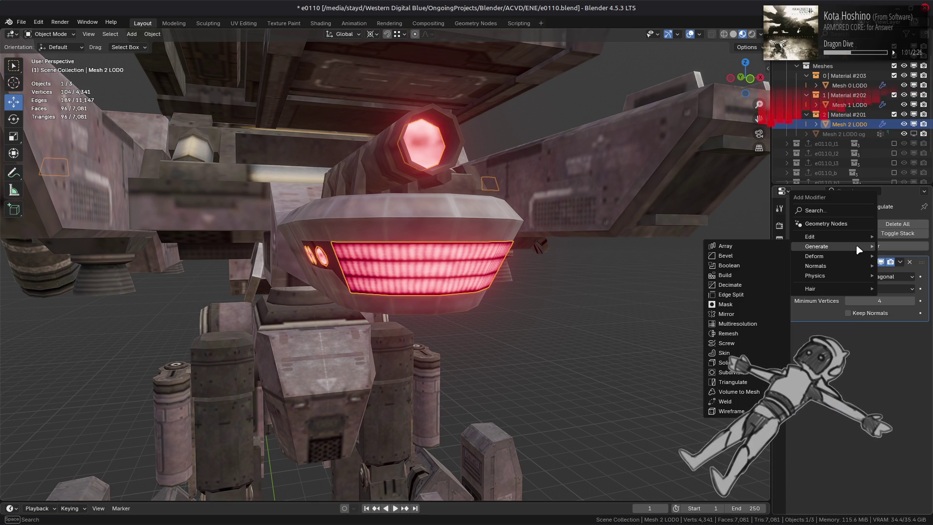
mouse_move(822, 267)
left_click(763, 276)
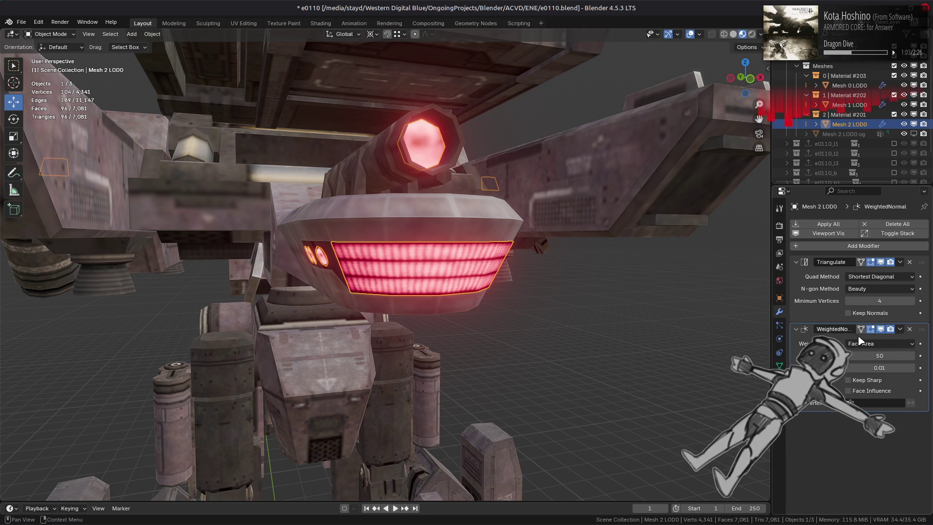
Reselect the glowing grille mesh and enter, then leave, its Edit Mode
left_click(608, 273)
mouse_move(608, 272)
middle_mouse_down()
mouse_move(423, 270)
mouse_move(465, 262)
middle_mouse_up()
scroll(517, 268, "down", 5)
scroll(516, 270, "up", 7)
left_click(423, 270)
scroll(423, 270, "up", 3)
key("Tab")
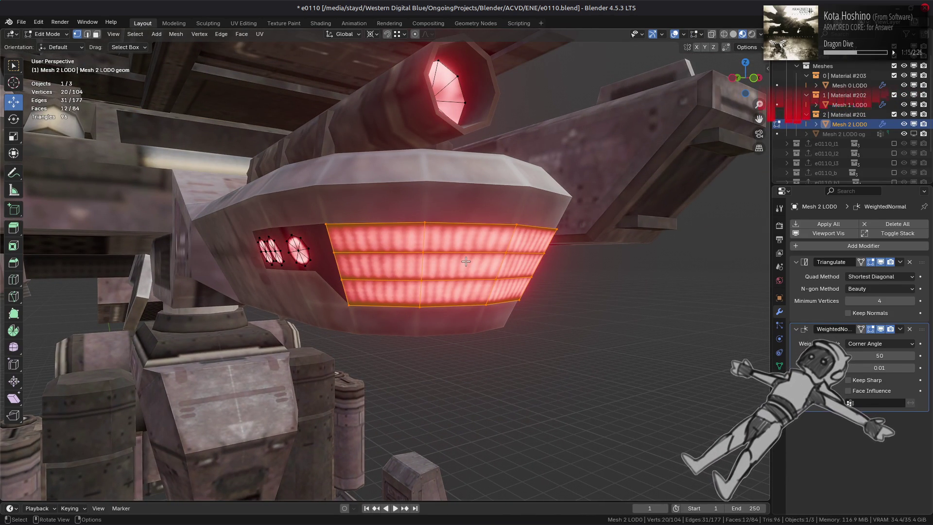
scroll(464, 264, "down", 6)
key("Tab")
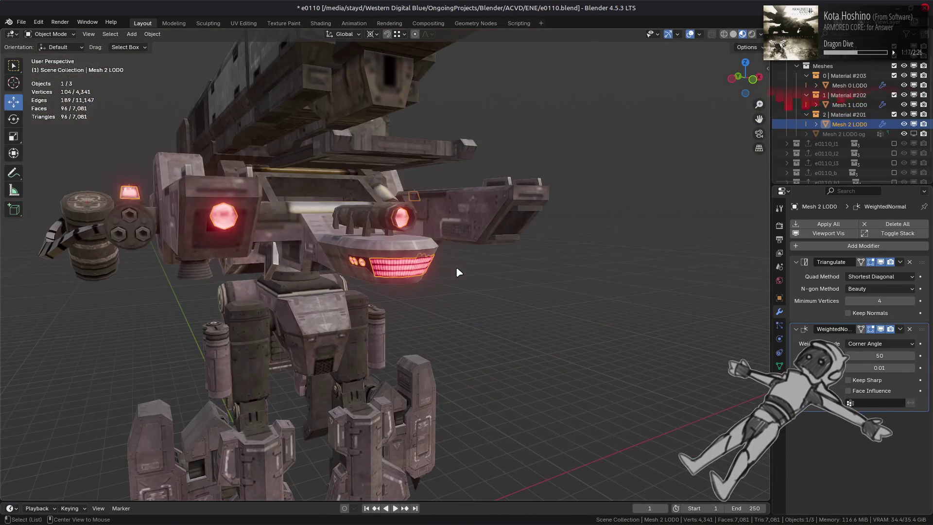
Select the front grille, enter Edit Mode, and switch to the UV Editing workspace over e0110_03
scroll(459, 272, "down", 2)
mouse_move(484, 265)
middle_mouse_down()
mouse_move(452, 272)
mouse_move(456, 291)
mouse_move(617, 283)
mouse_move(385, 273)
mouse_move(487, 279)
middle_mouse_up()
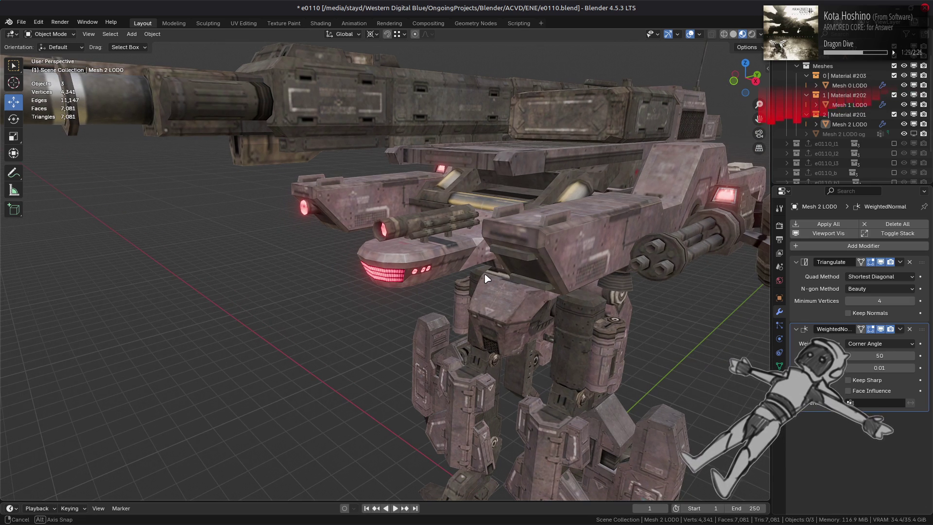
scroll(487, 278, "up", 3)
middle_click_drag(487, 278, 403, 251)
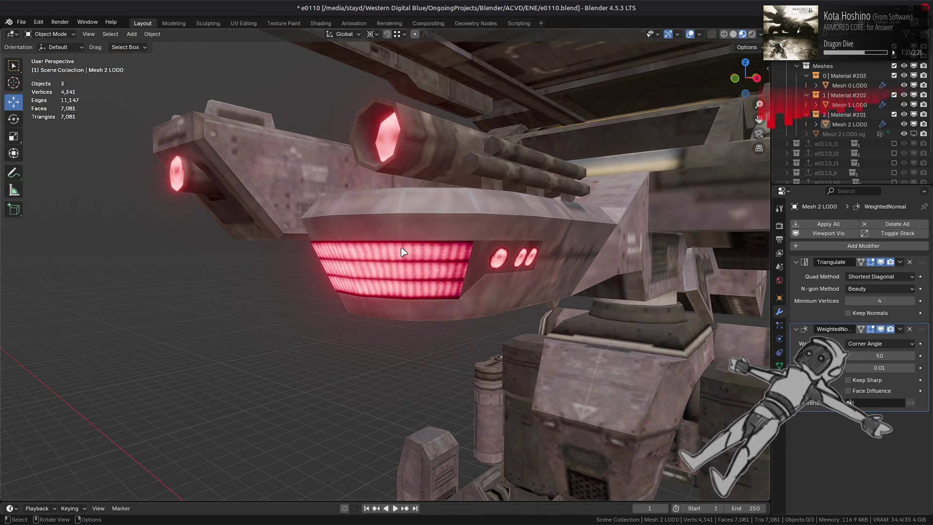
scroll(403, 251, "up", 3)
left_click(401, 251)
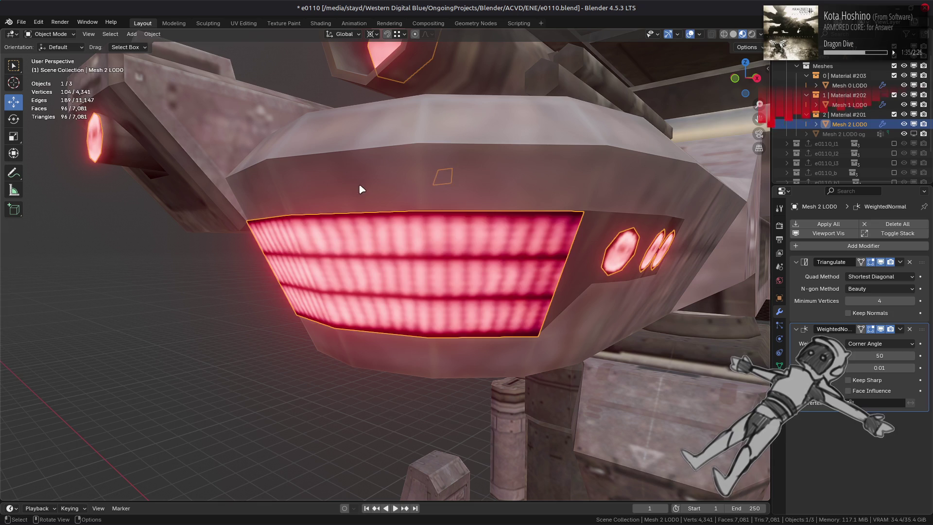
key("Tab")
left_click(244, 23)
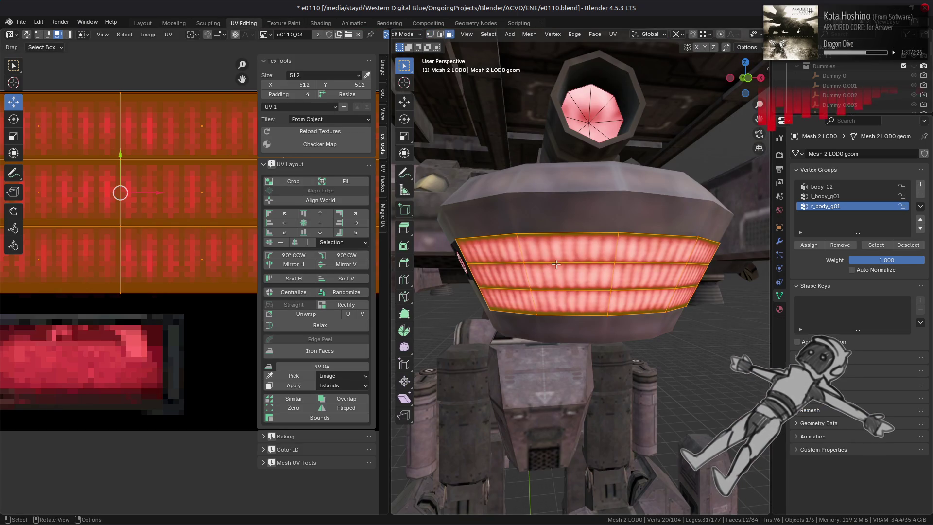
Select the connected grille faces and squeeze their UV islands horizontally
left_click(556, 263)
key("ctrl+l")
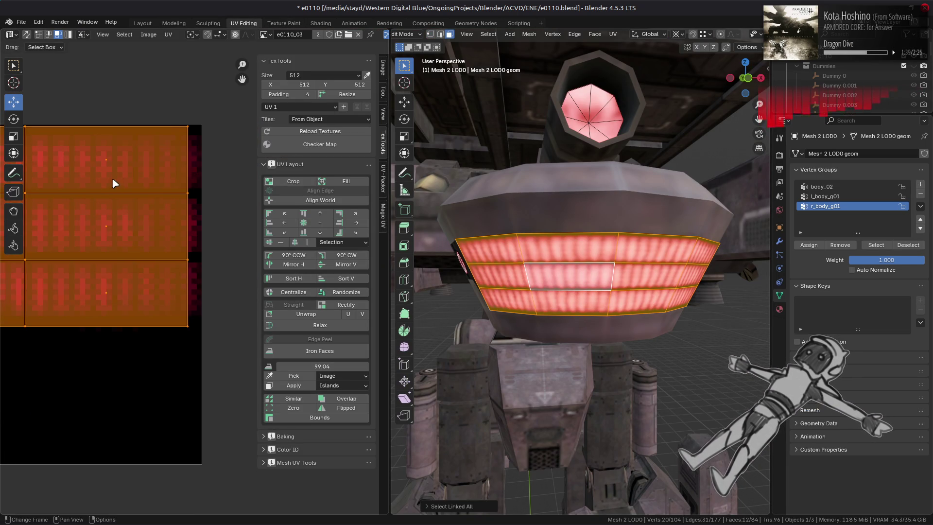
scroll(145, 180, "up", 2)
scroll(170, 175, "down", 2)
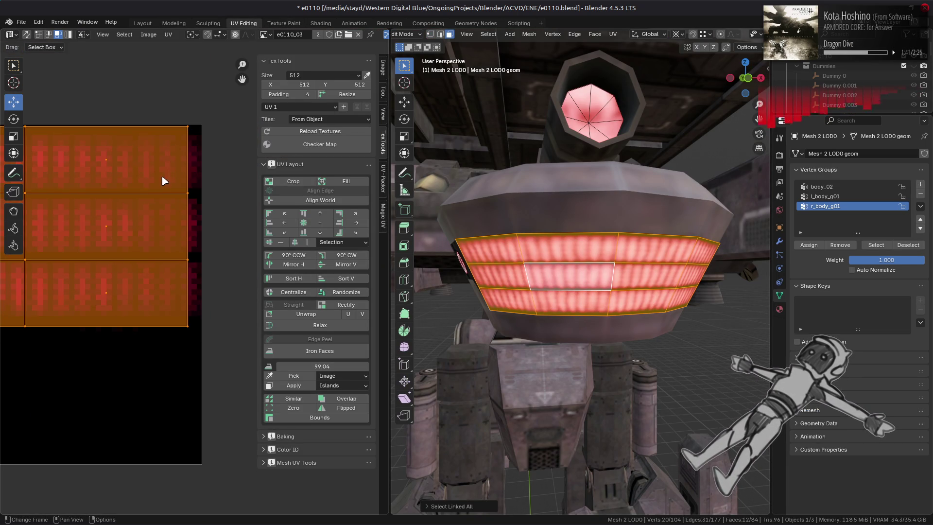
middle_click_drag(198, 174, 304, 208)
scroll(109, 250, "up", 2)
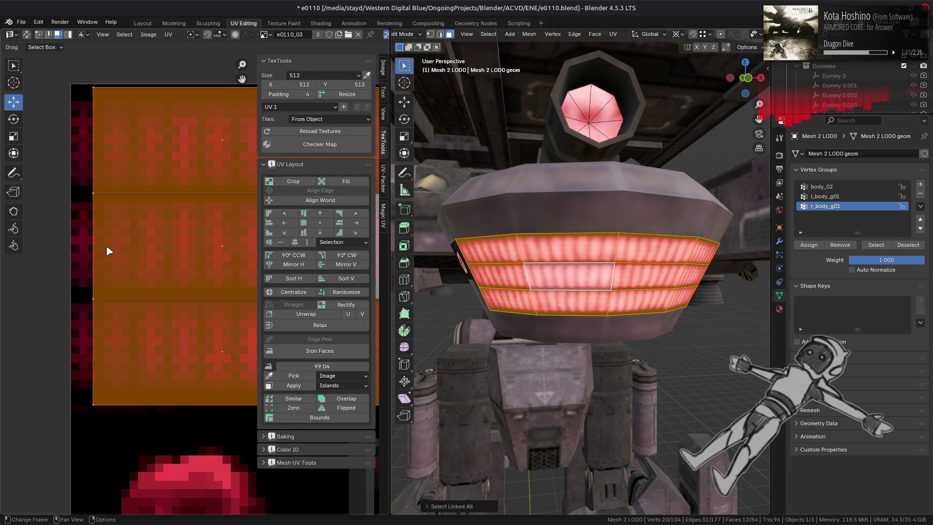
key("s")
key("x")
left_click(112, 233)
Scale the grille UVs to 0.98 along X and return to the Layout workspace
middle_click_drag(486, 252, 576, 262)
key("s")
key("x")
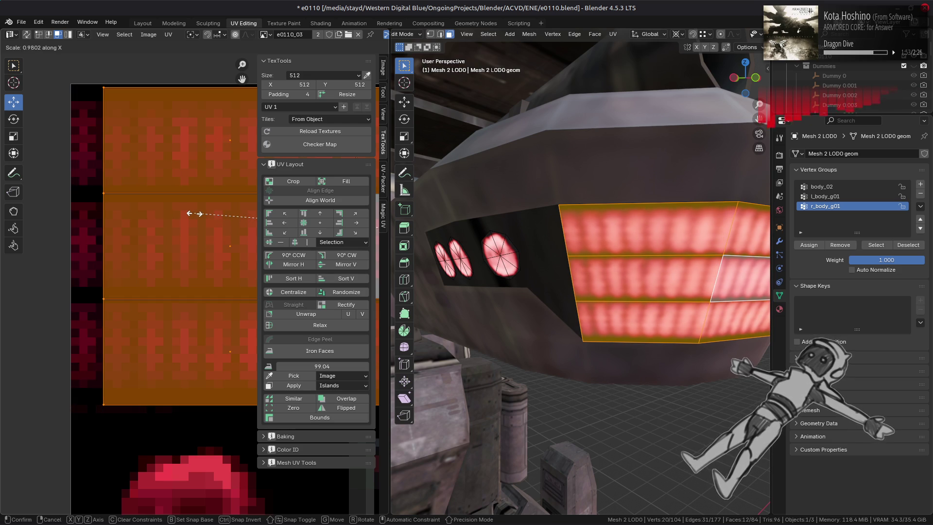
type(".98")
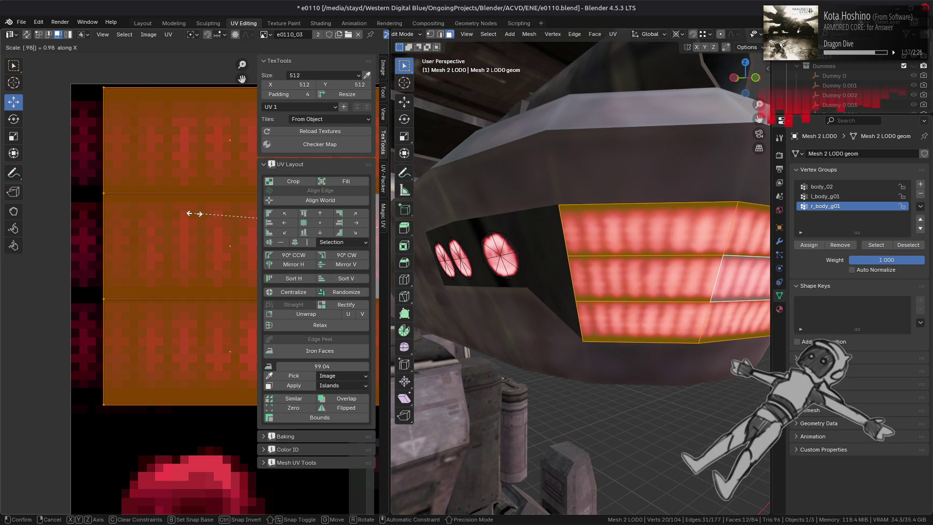
key("Return")
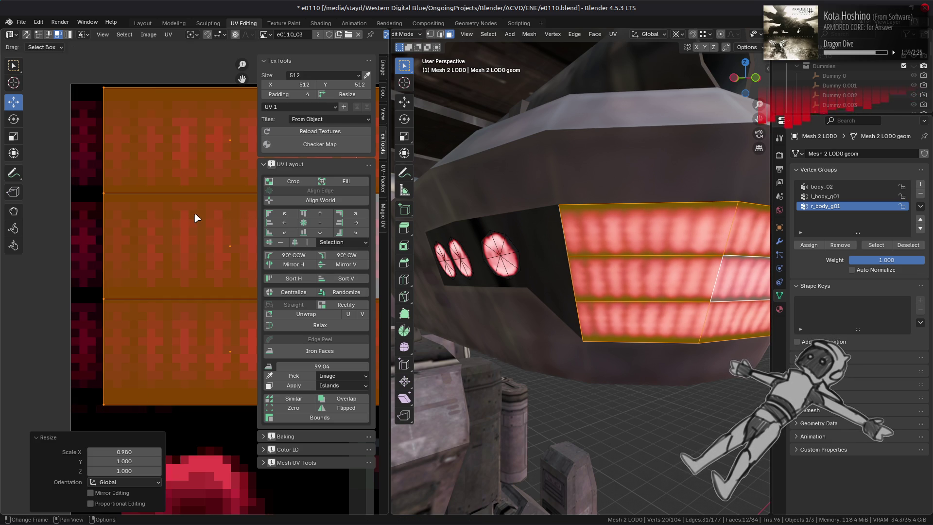
left_click(151, 22)
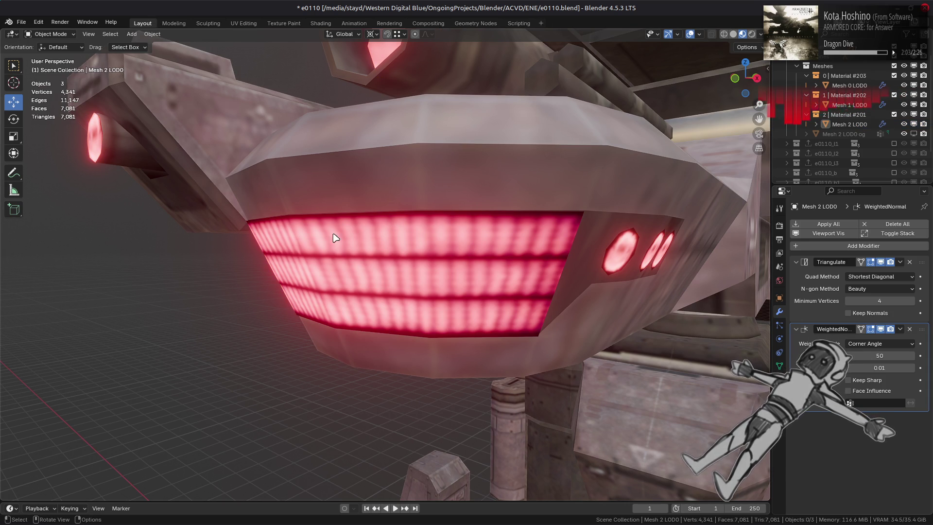
Inspect the re-mapped grille from several angles and save e0110.blend
middle_click_drag(319, 242, 426, 237)
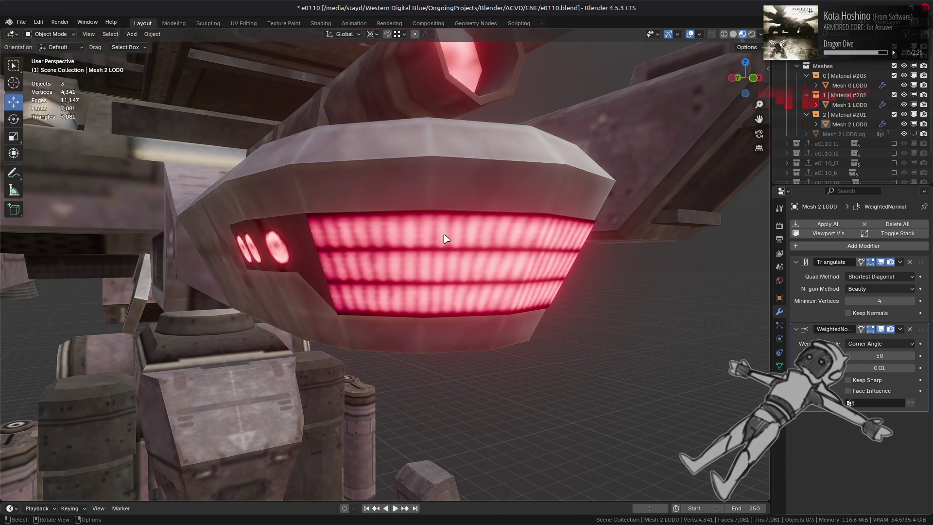
scroll(447, 238, "down", 6)
mouse_move(443, 238)
middle_mouse_down()
mouse_move(299, 218)
mouse_move(347, 237)
mouse_move(389, 237)
middle_mouse_up()
scroll(398, 238, "up", 6)
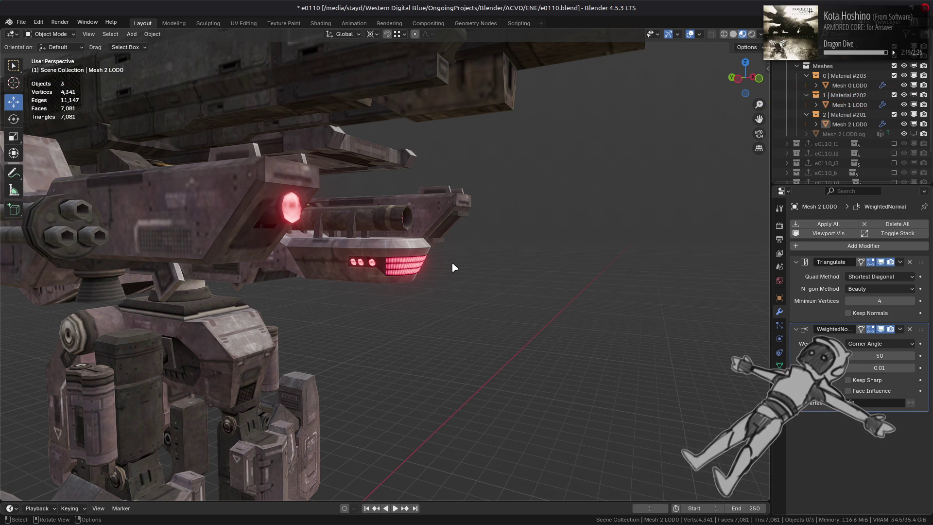
scroll(452, 266, "up", 2)
scroll(452, 267, "down", 2)
mouse_move(452, 266)
middle_mouse_down()
mouse_move(334, 271)
mouse_move(355, 271)
middle_mouse_up()
key("ctrl+s")
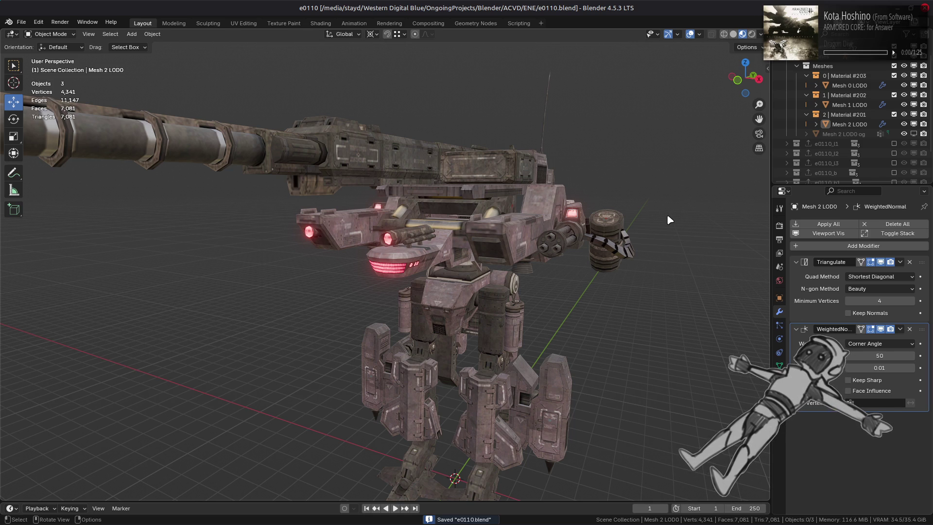
scroll(879, 126, "up", 2)
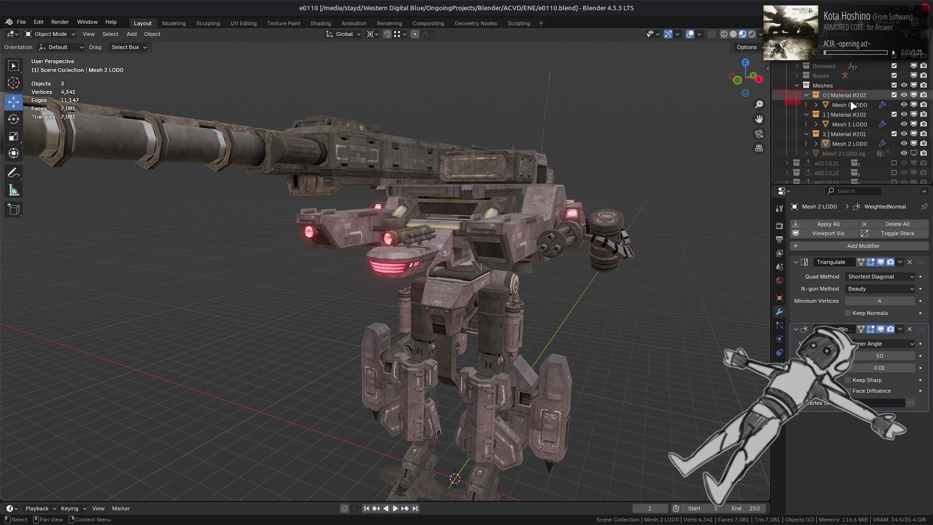
Apply all modifiers on Mesh 0, Mesh 1 and Mesh 2 LOD0
left_click(850, 104)
left_click(854, 144, "shift")
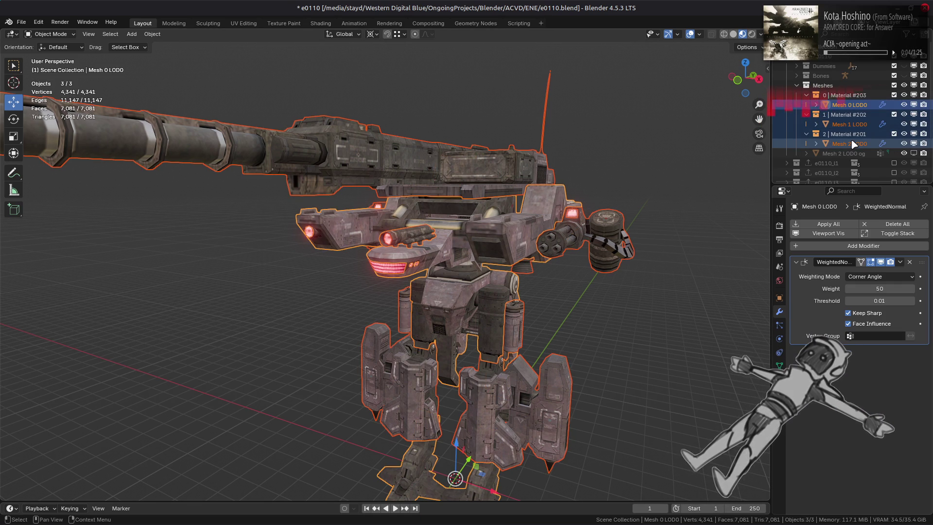
left_click(829, 223)
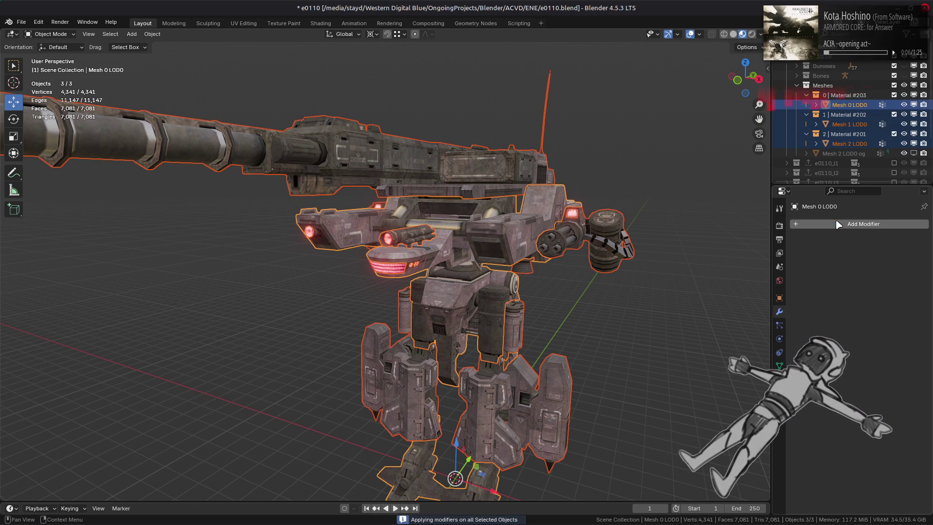
Show the e0110 collection's properties and save the .blend file
left_click(845, 60)
left_click(779, 298)
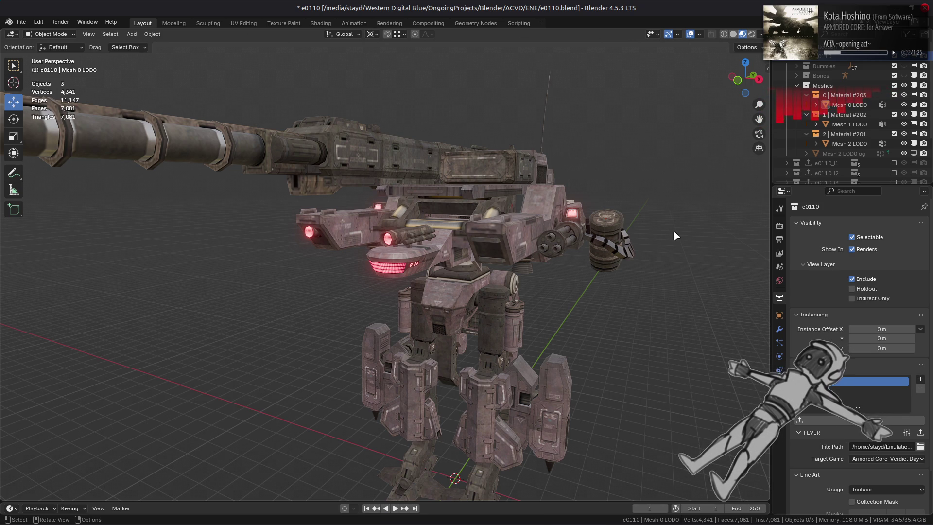
key("ctrl+s")
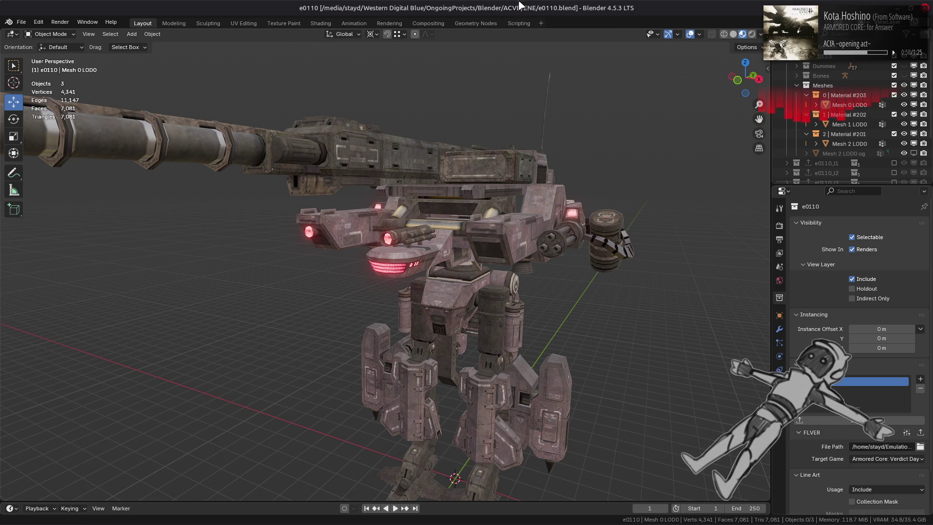
Switch to the file manager window showing the e0110 model folder
key("alt+Tab")
key("alt+Tab")
key("alt+Tab")
key("alt+Tab")
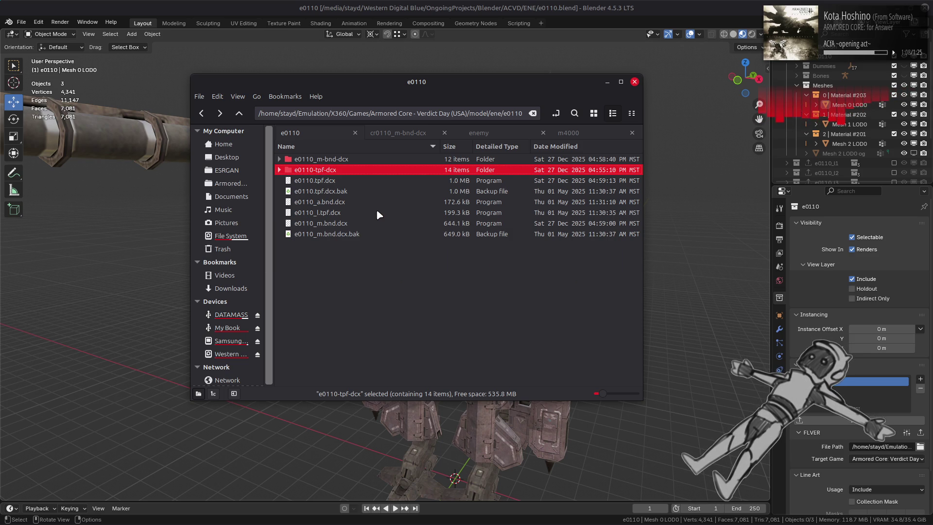
Check the contents of the e0110-tpf-dcx and e0110_m-bnd-dcx folders
double_click(367, 171)
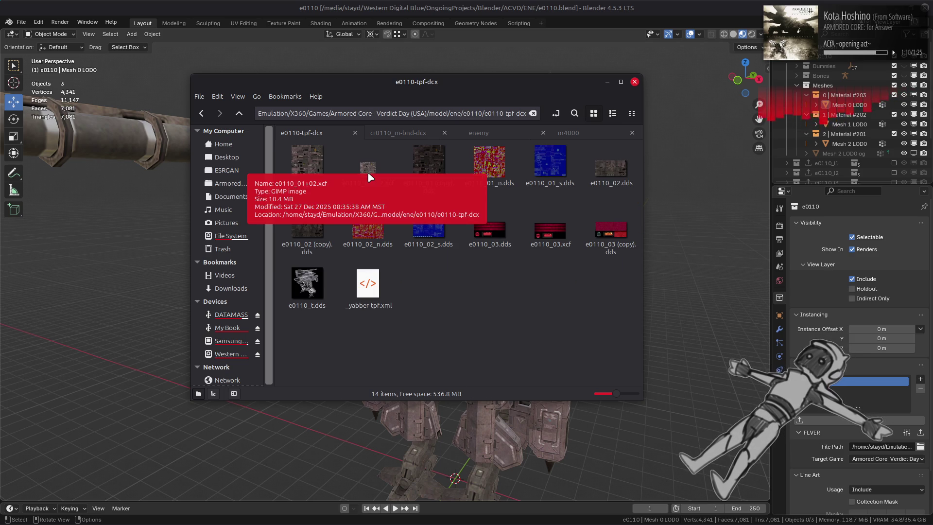
key("BackSpace")
double_click(359, 159)
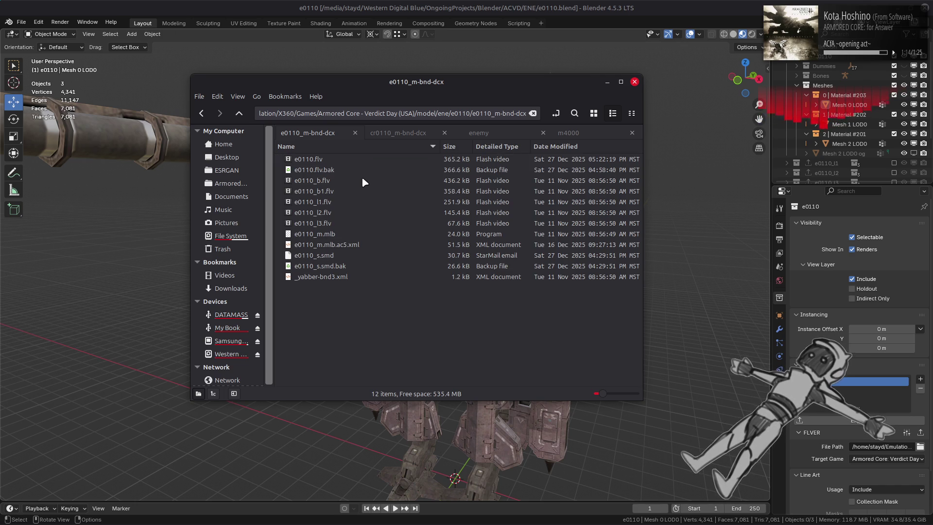
key("BackSpace")
Repack e0110_m-bnd-dcx with YabberExtended, launch the game in Xenia, and begin the AC test
right_click(340, 159)
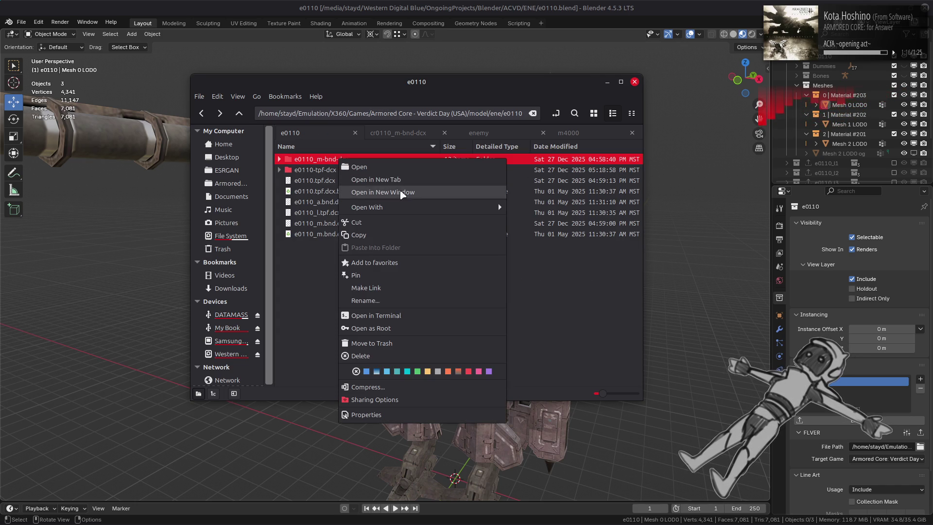
mouse_move(490, 207)
left_click(555, 244)
right_click(337, 169)
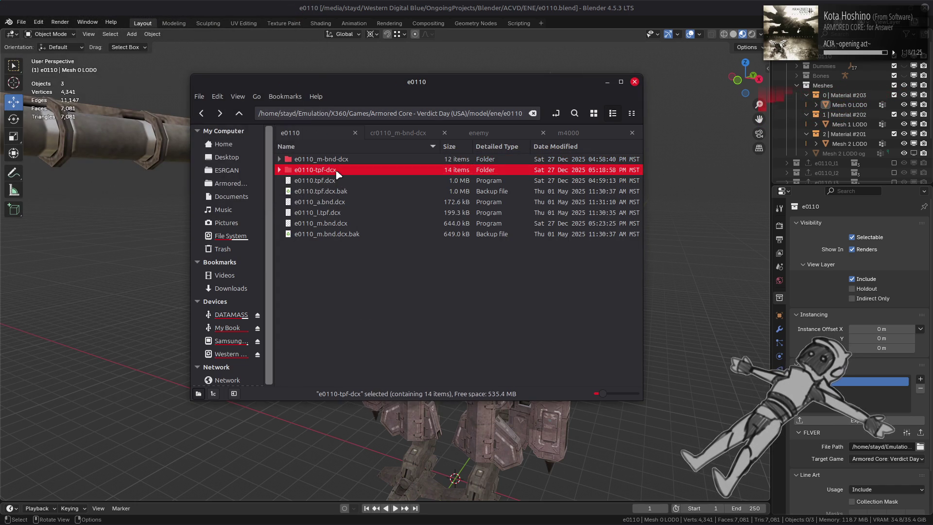
mouse_move(428, 220)
left_click(554, 244)
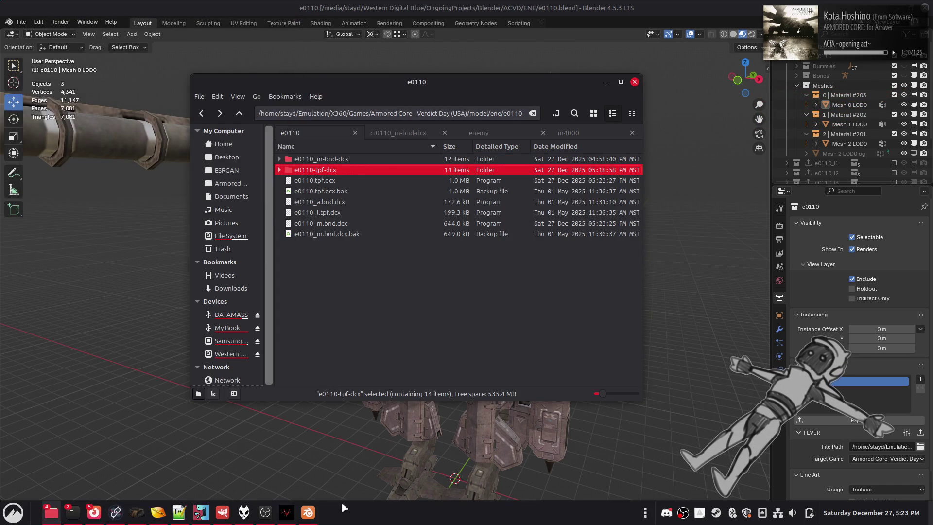
left_click(288, 514)
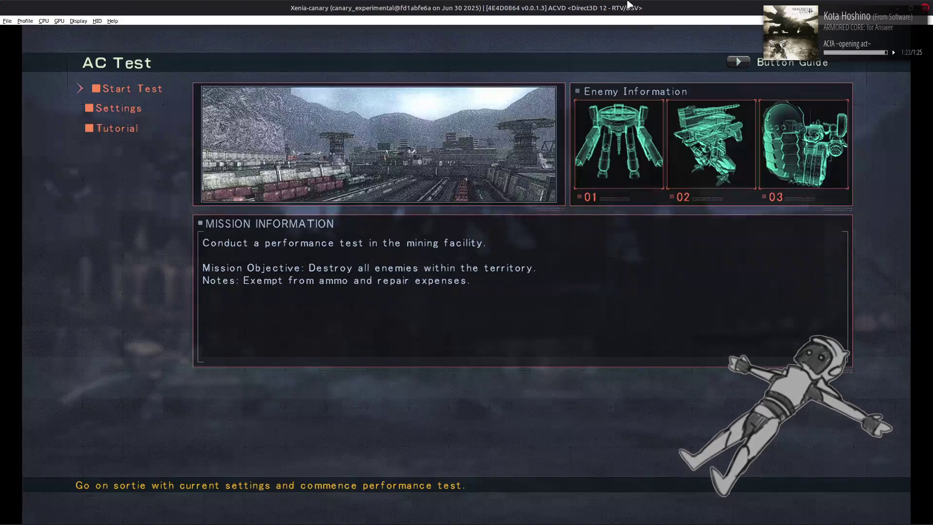
Confirm the AC test sortie, play it, then return to Blender
key("Return")
key("Return")
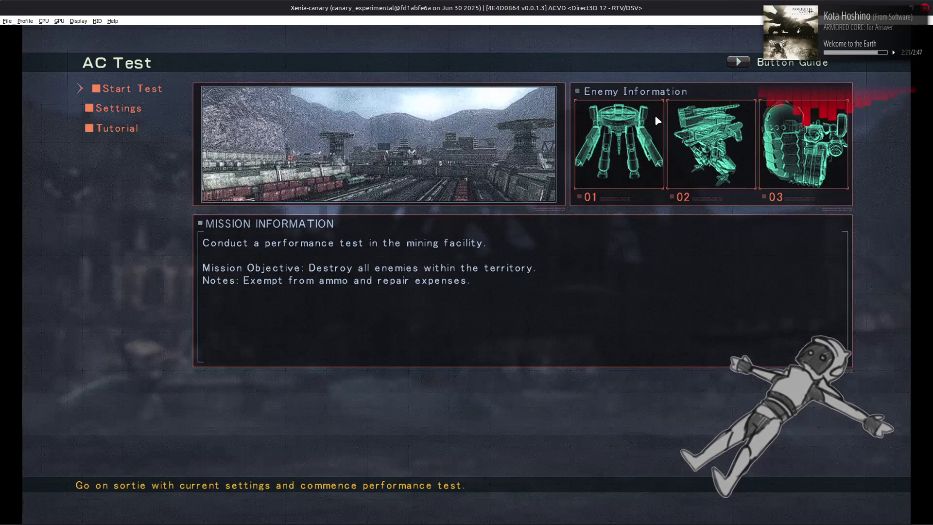
key("alt+Tab")
key("alt+Tab")
key("alt+Tab")
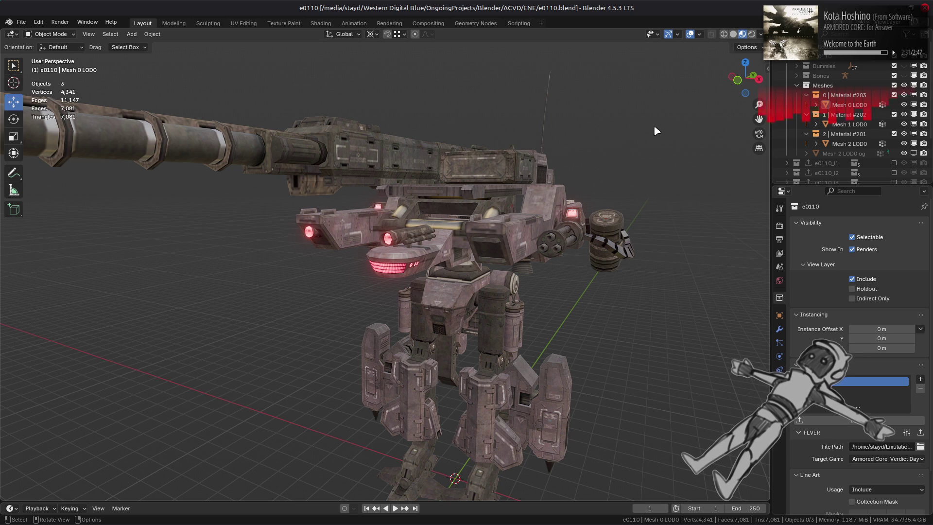
middle_click_drag(657, 131, 503, 198)
scroll(452, 222, "up", 2)
scroll(452, 223, "down", 3)
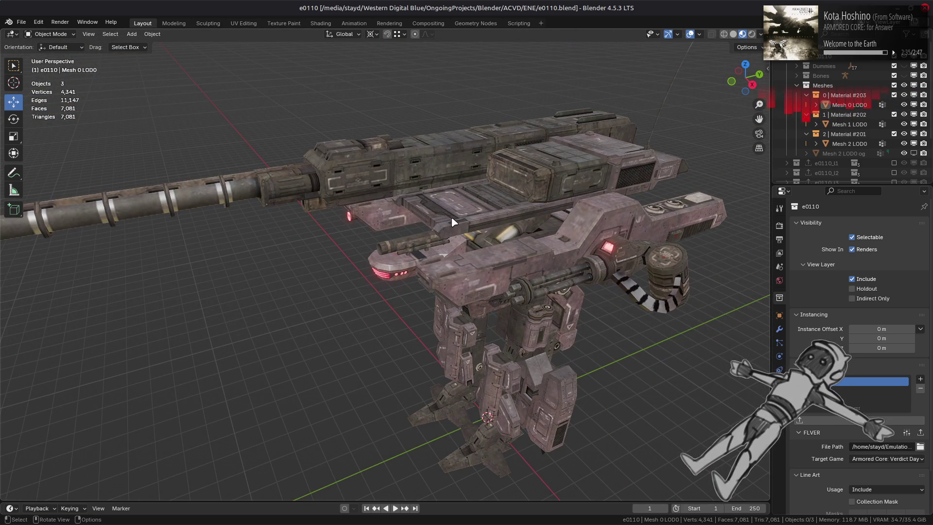
scroll(453, 222, "up", 2)
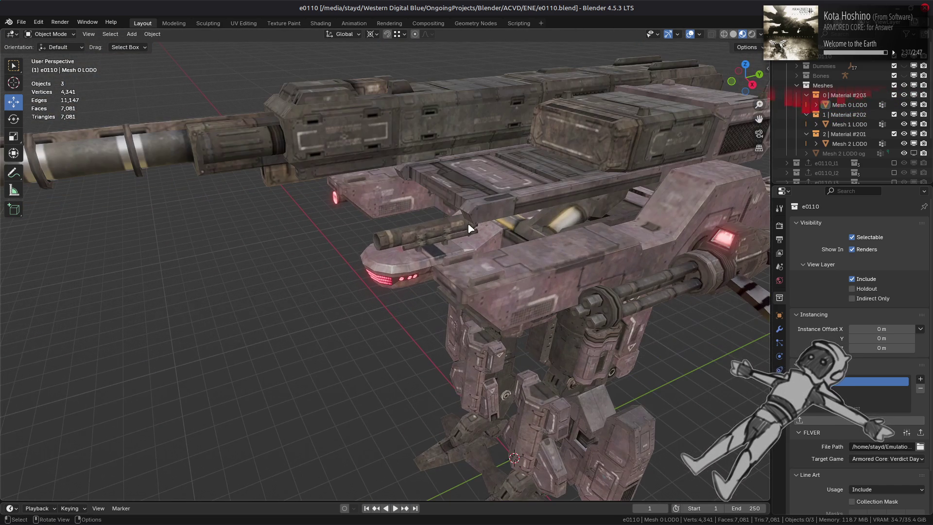
left_click(676, 227)
key("Tab")
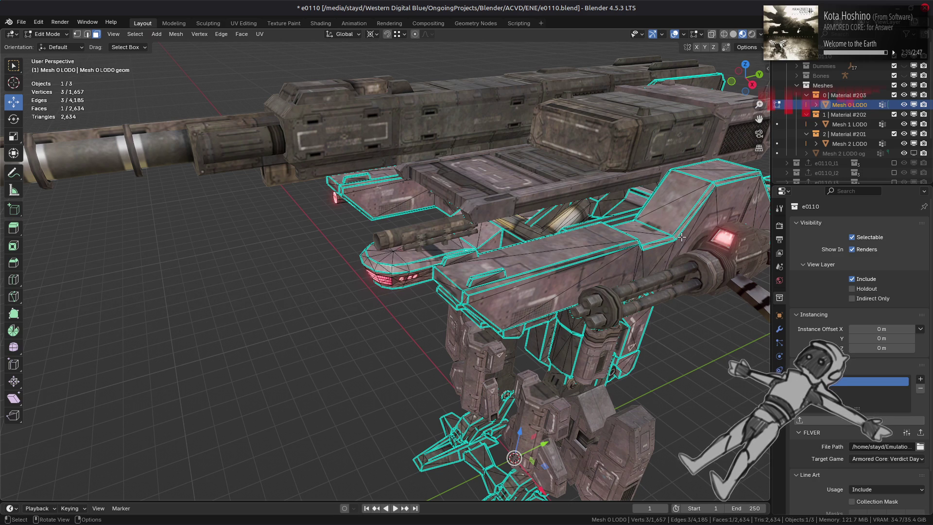
scroll(547, 246, "up", 3)
mouse_move(546, 246)
middle_mouse_down()
mouse_move(493, 249)
mouse_move(585, 223)
middle_mouse_up()
scroll(519, 247, "down", 3)
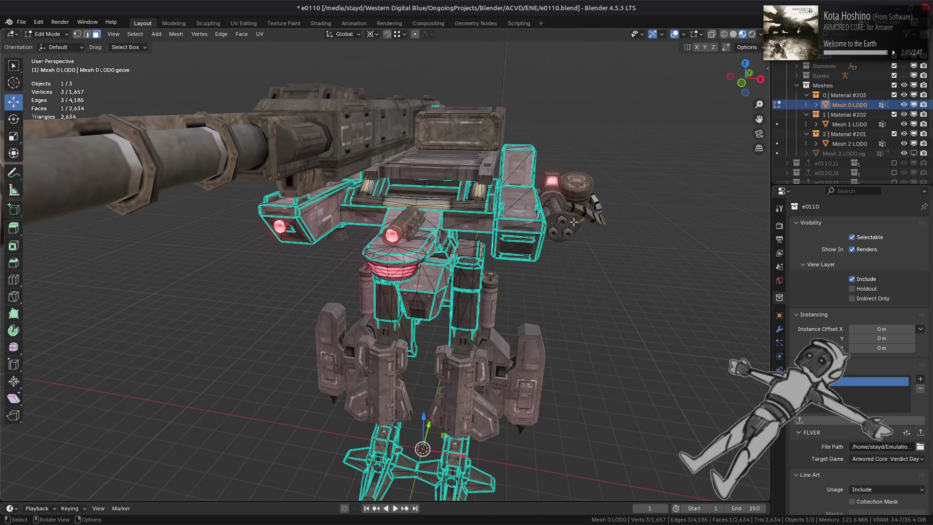
mouse_move(384, 220)
middle_mouse_down()
mouse_move(417, 231)
mouse_move(433, 222)
middle_mouse_up()
key("Tab")
key("alt+a")
scroll(414, 276, "up", 3)
mouse_move(414, 276)
middle_mouse_down()
mouse_move(479, 273)
mouse_move(416, 272)
mouse_move(346, 285)
mouse_move(369, 282)
mouse_move(354, 275)
middle_mouse_up()
scroll(417, 270, "up", 4)
scroll(345, 284, "down", 3)
scroll(354, 275, "up", 3)
left_click(443, 331)
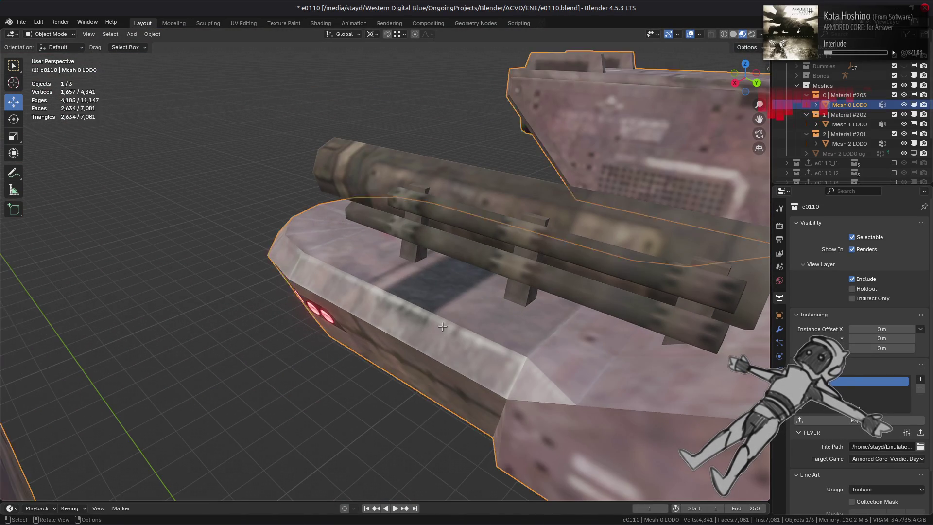
key("Tab")
key("Tab")
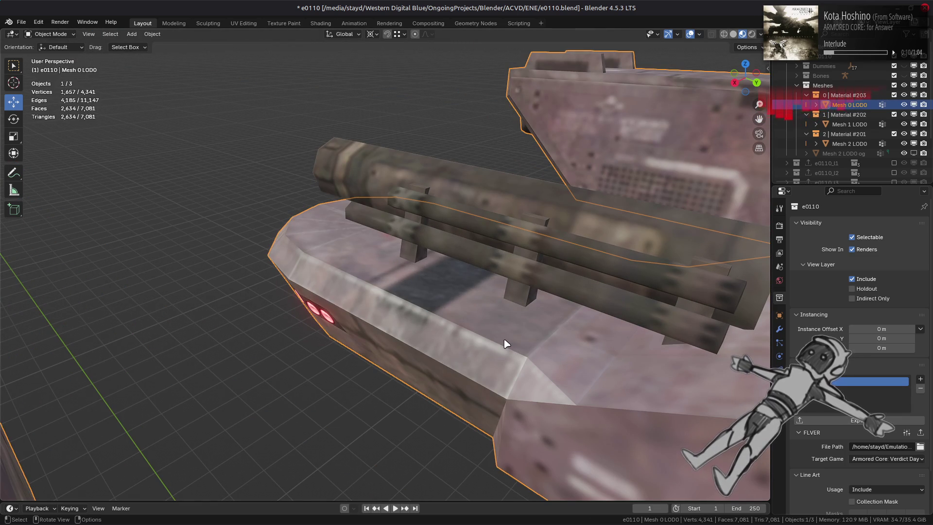
key("Tab")
middle_click_drag(489, 336, 483, 329)
mouse_move(480, 325)
middle_mouse_down()
mouse_move(437, 317)
mouse_move(406, 333)
mouse_move(355, 331)
mouse_move(496, 308)
middle_mouse_up()
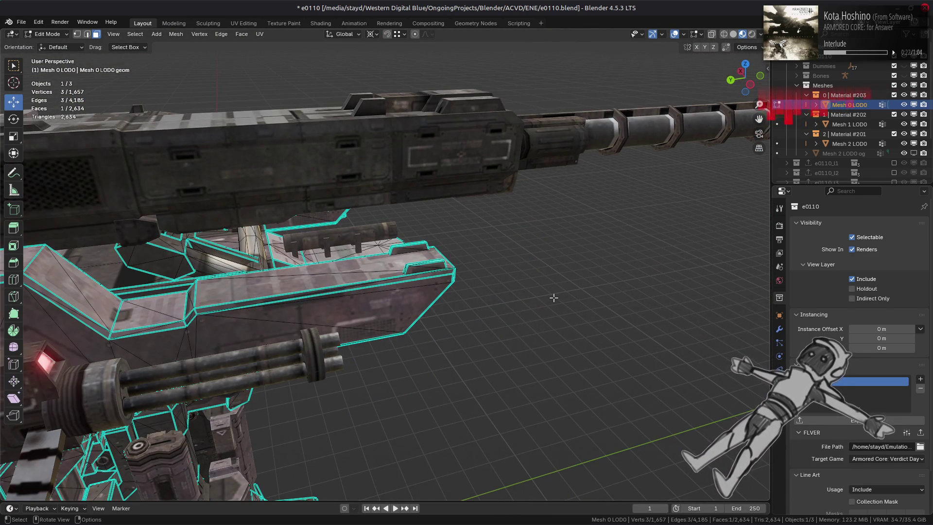
middle_click_drag(554, 298, 639, 265)
scroll(580, 283, "down", 2)
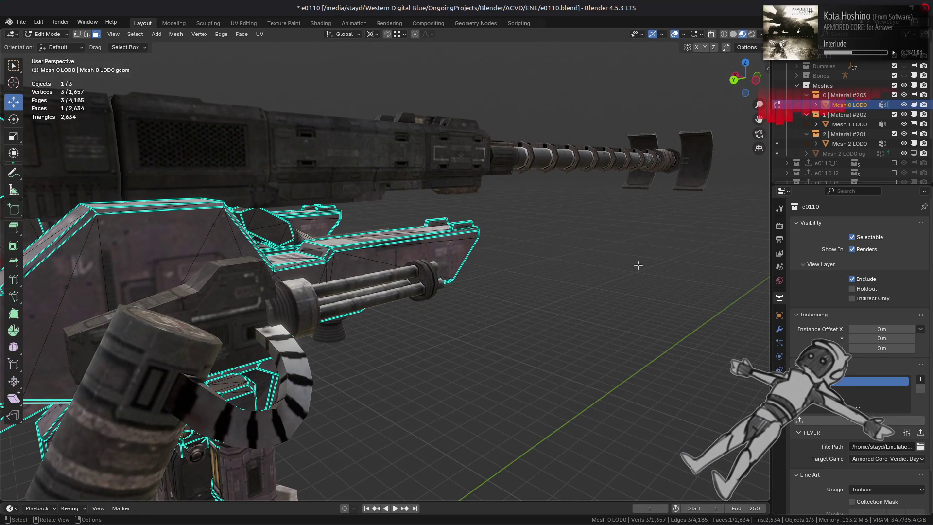
key("Home")
key("Tab")
scroll(449, 252, "up", 6)
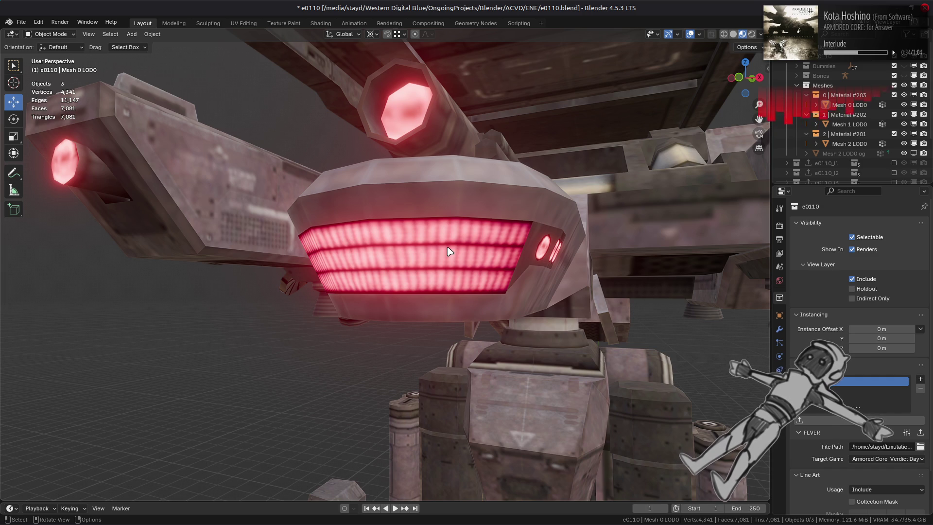
mouse_move(448, 248)
middle_mouse_down()
mouse_move(456, 264)
mouse_move(409, 260)
mouse_move(423, 266)
middle_mouse_up()
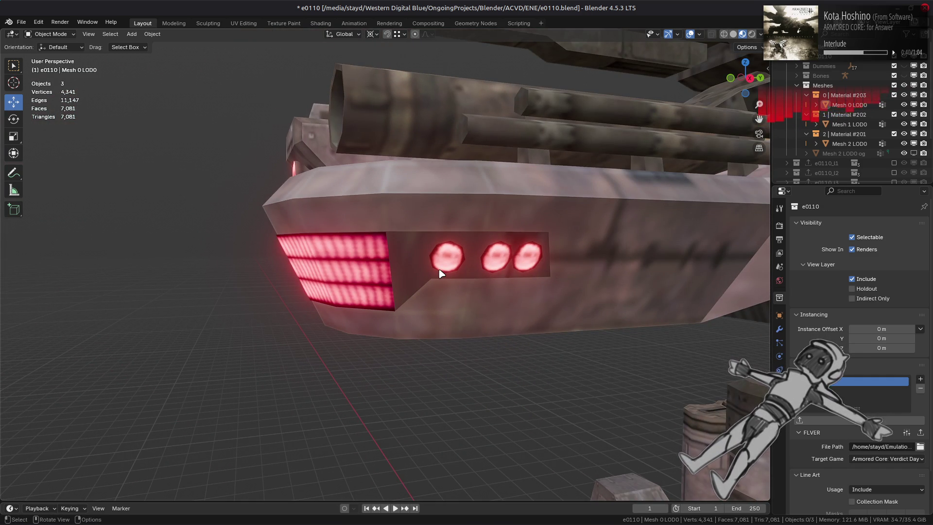
scroll(440, 273, "down", 6)
middle_click_drag(440, 274, 481, 298)
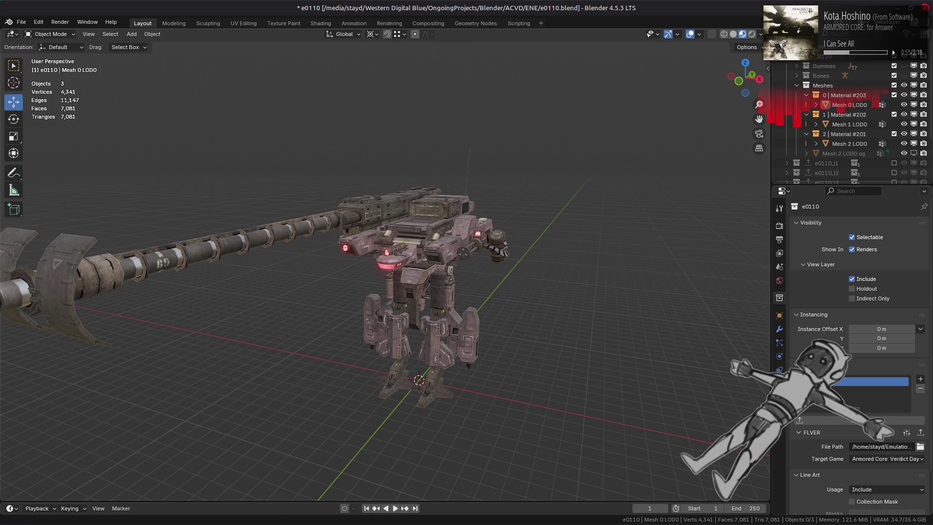
mouse_move(654, 523)
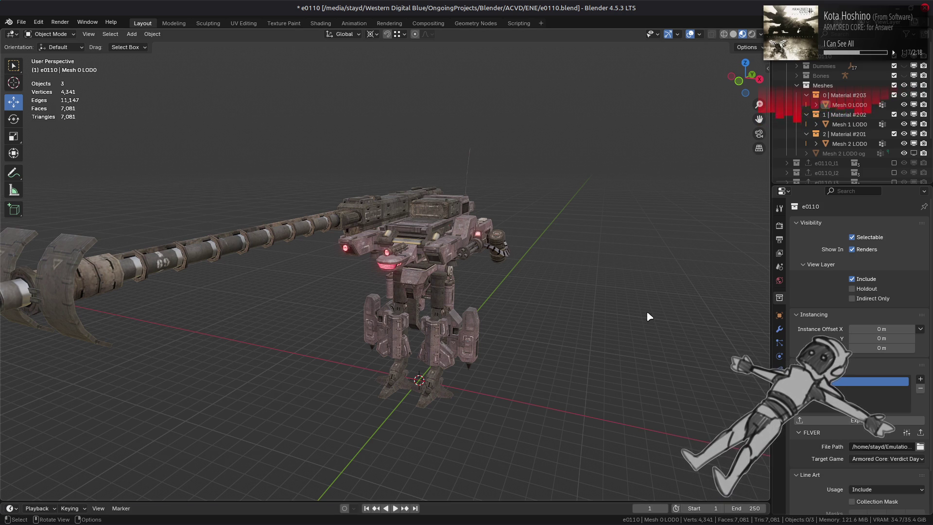
scroll(647, 314, "up", 8)
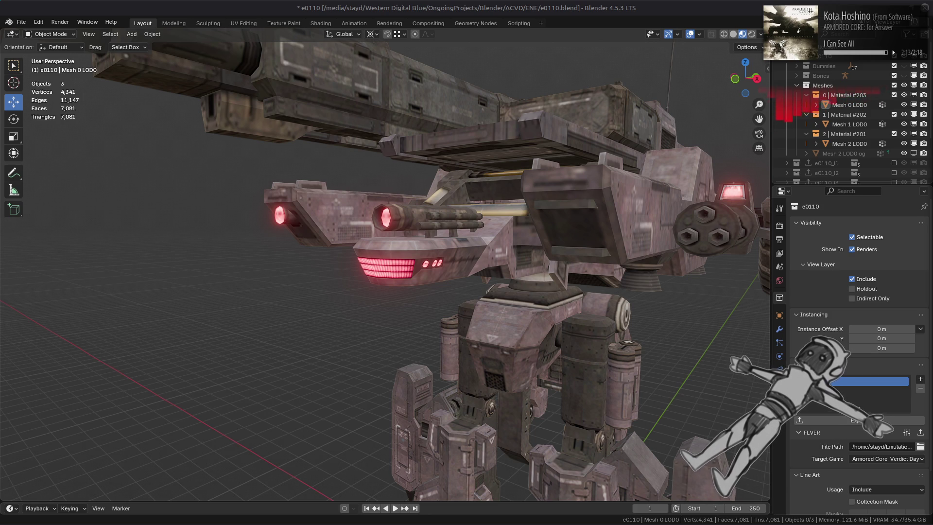
left_click(667, 514)
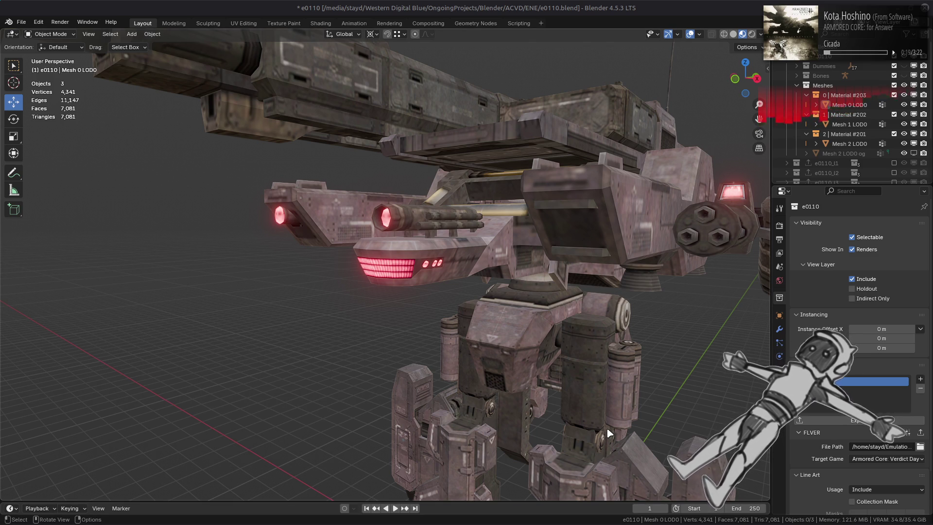
mouse_move(527, 523)
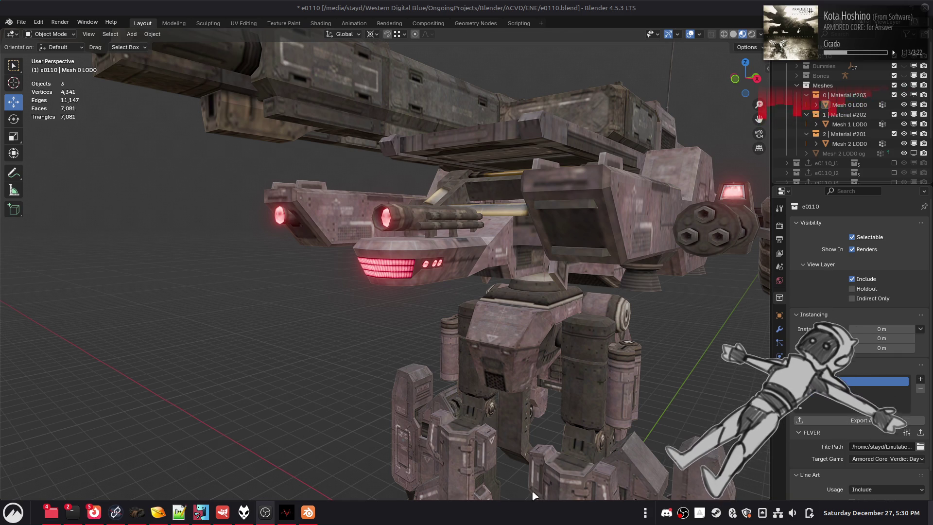
mouse_move(565, 347)
middle_mouse_down()
mouse_move(550, 369)
mouse_move(517, 375)
mouse_move(506, 314)
mouse_move(548, 331)
mouse_move(560, 351)
mouse_move(578, 349)
middle_mouse_up()
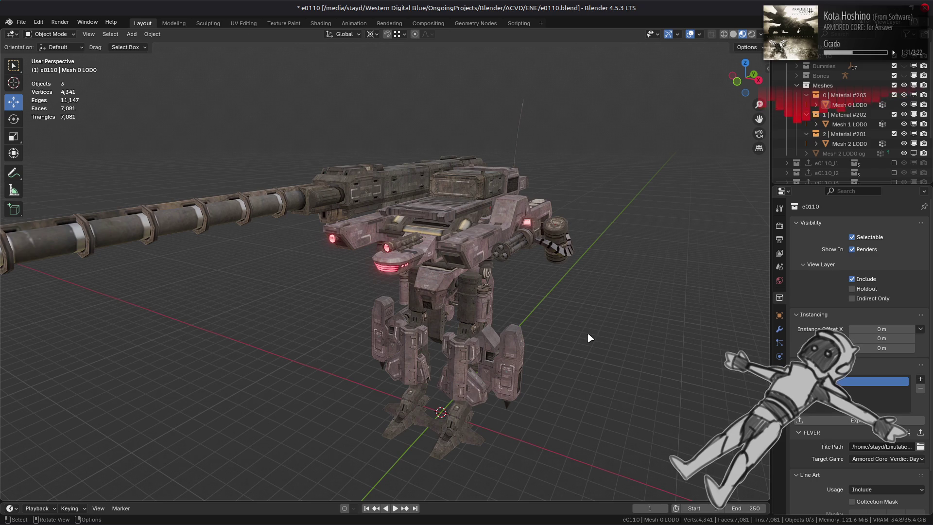
Make Mesh 1 LOD0 the active object and save e0110.blend
scroll(587, 331, "up", 2)
left_click(524, 311)
left_click(564, 305)
key("ctrl+s")
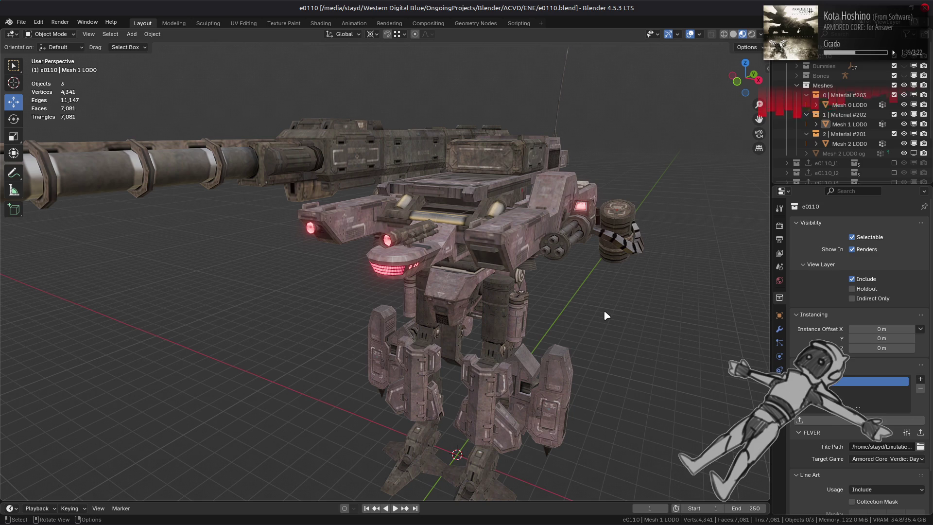
mouse_move(605, 524)
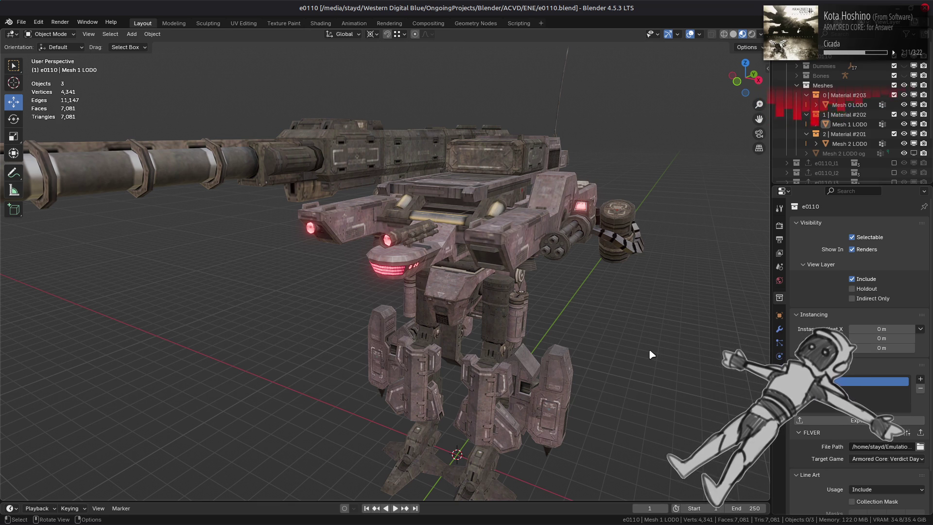
scroll(650, 350, "up", 5)
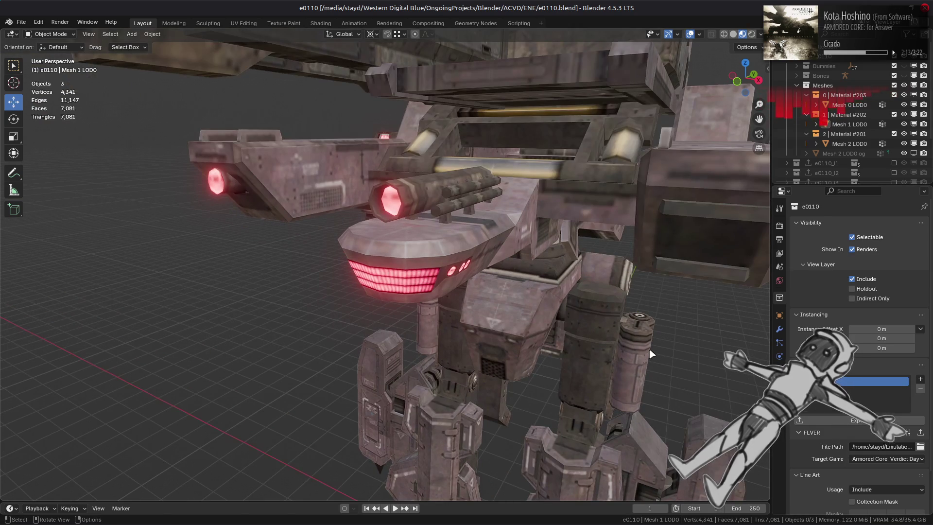